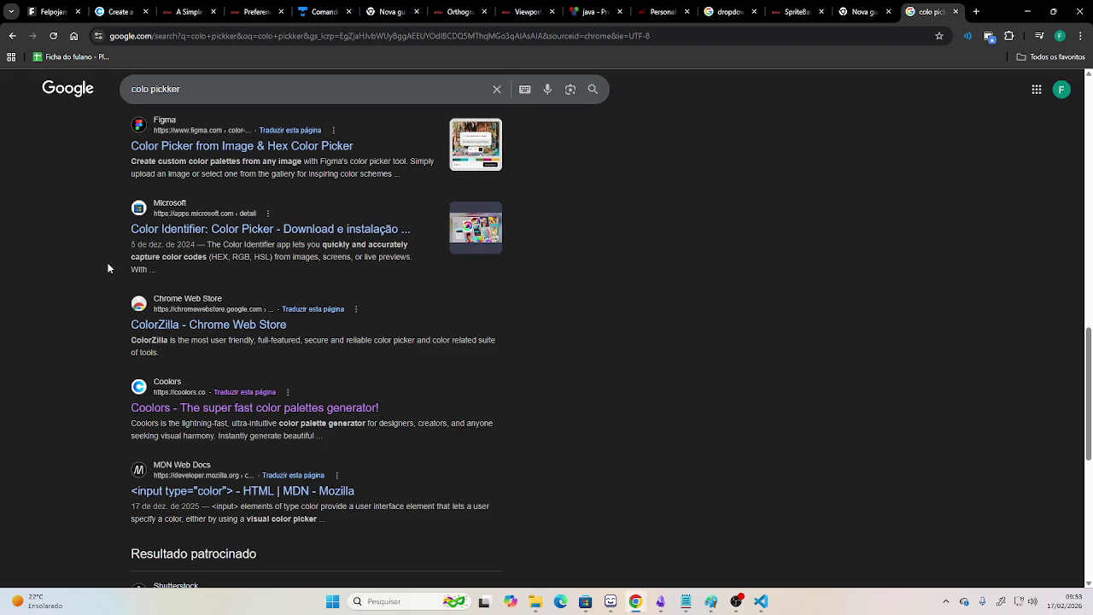
# Set Google's colour picker to grey #5e5e5e, select its hex value, and return to Coolors.
pyautogui.scroll(-1, 108, 268)
pyautogui.scroll(-1, 108, 268)
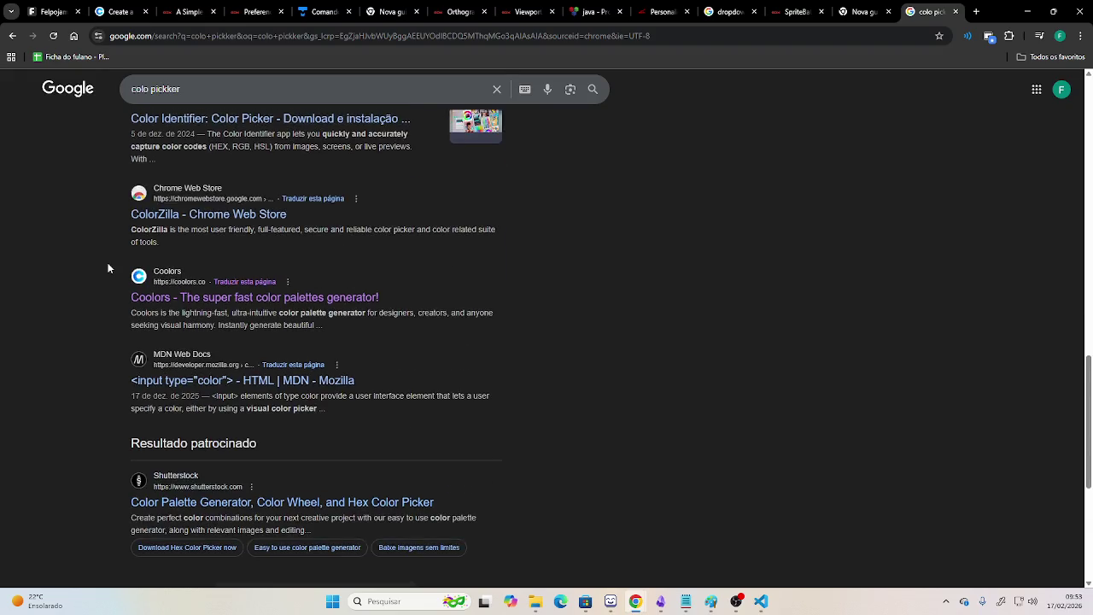
pyautogui.scroll(-1, 108, 268)
pyautogui.scroll(3, 107, 268)
pyautogui.scroll(4, 108, 268)
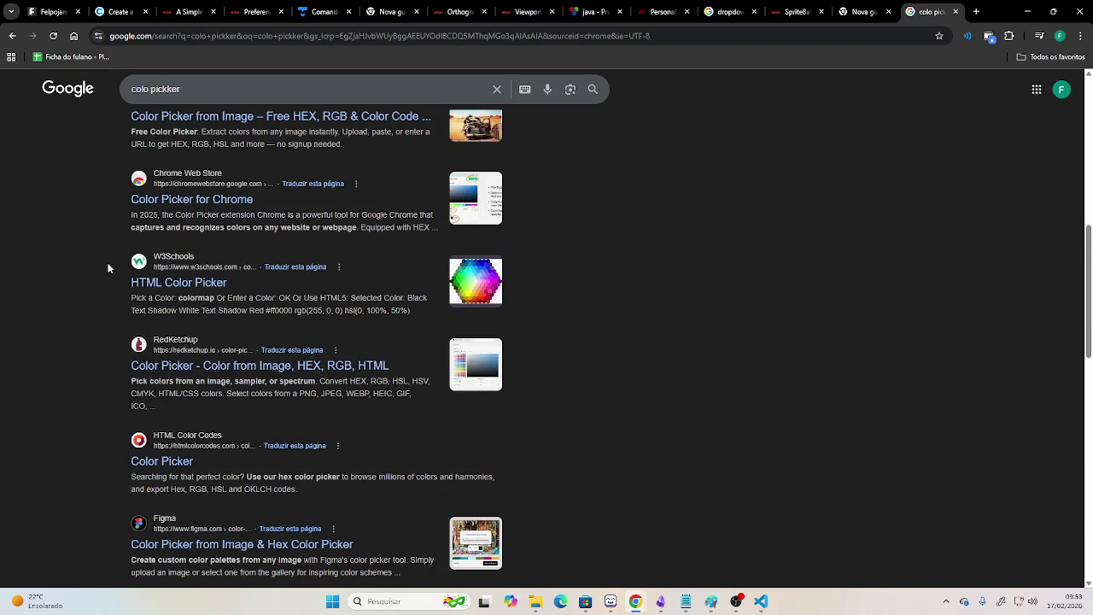
pyautogui.scroll(5, 107, 268)
pyautogui.scroll(2, 108, 268)
pyautogui.moveTo(314, 291)
pyautogui.mouseDown()
pyautogui.moveTo(288, 273)
pyautogui.moveTo(267, 310)
pyautogui.moveTo(233, 309)
pyautogui.mouseUp()
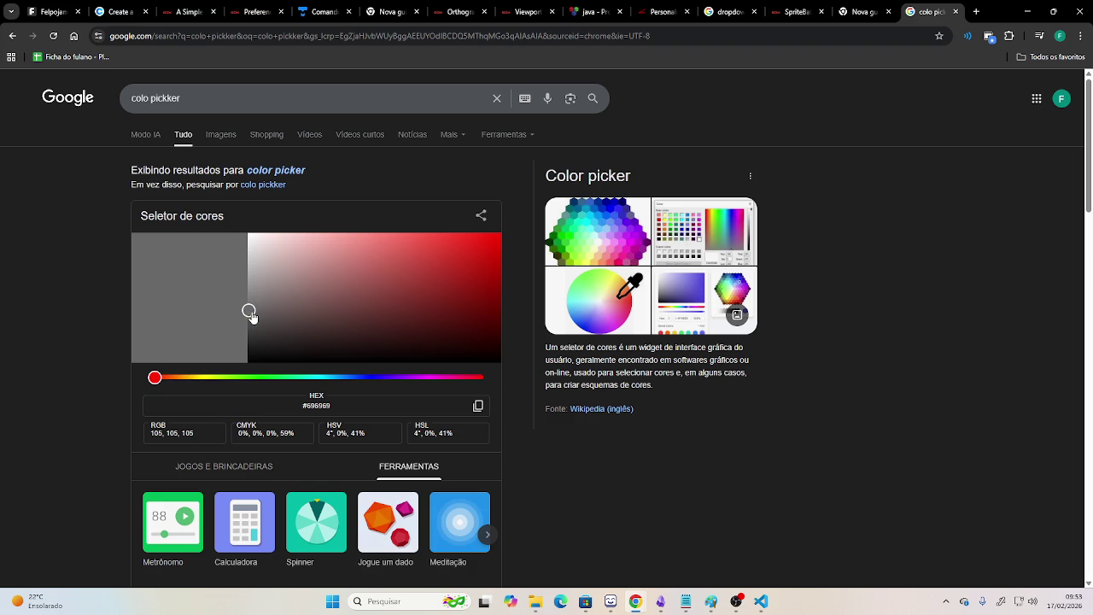
pyautogui.moveTo(255, 314); pyautogui.dragTo(248, 315)
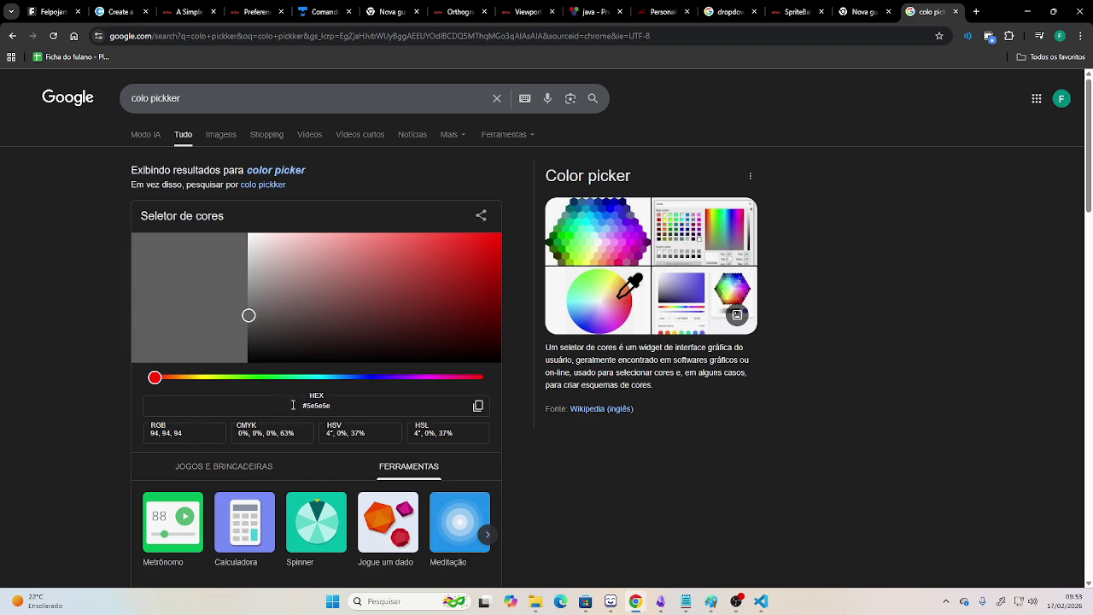
pyautogui.moveTo(341, 403); pyautogui.dragTo(257, 407)
pyautogui.click(120, 11)
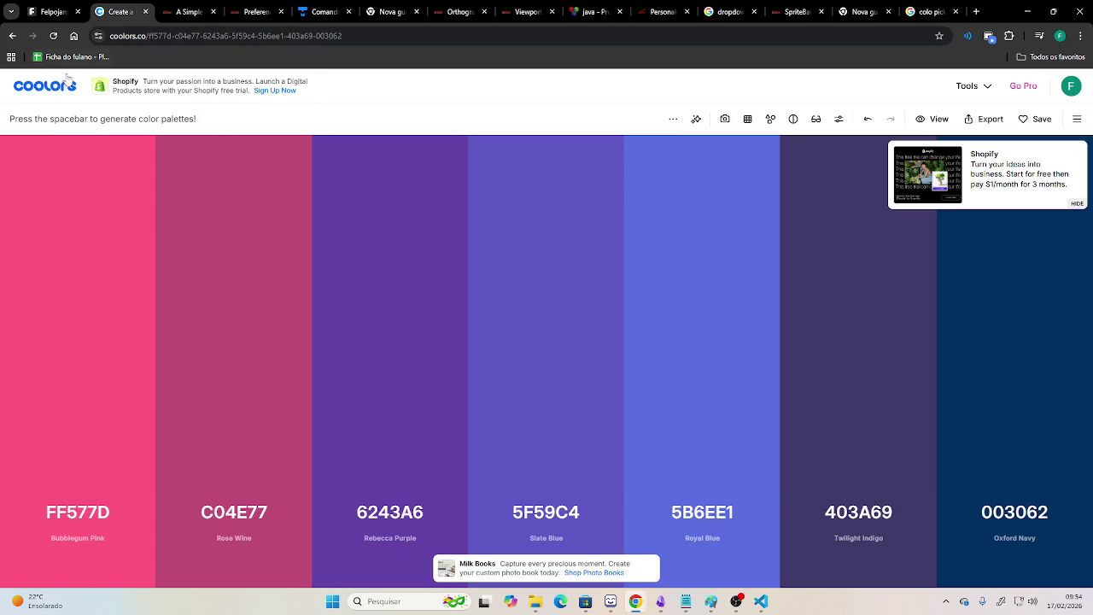
# Open the Coolors home page in a new tab, dismiss the affiliate pop-up, and start the generator.
pyautogui.click(195, 68)
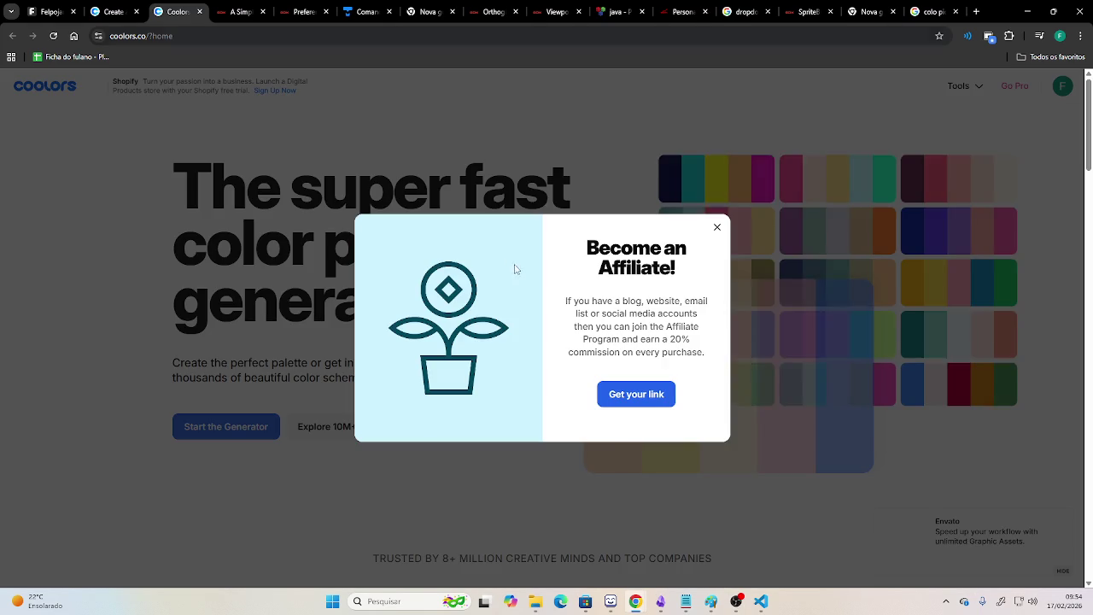
pyautogui.click(716, 228)
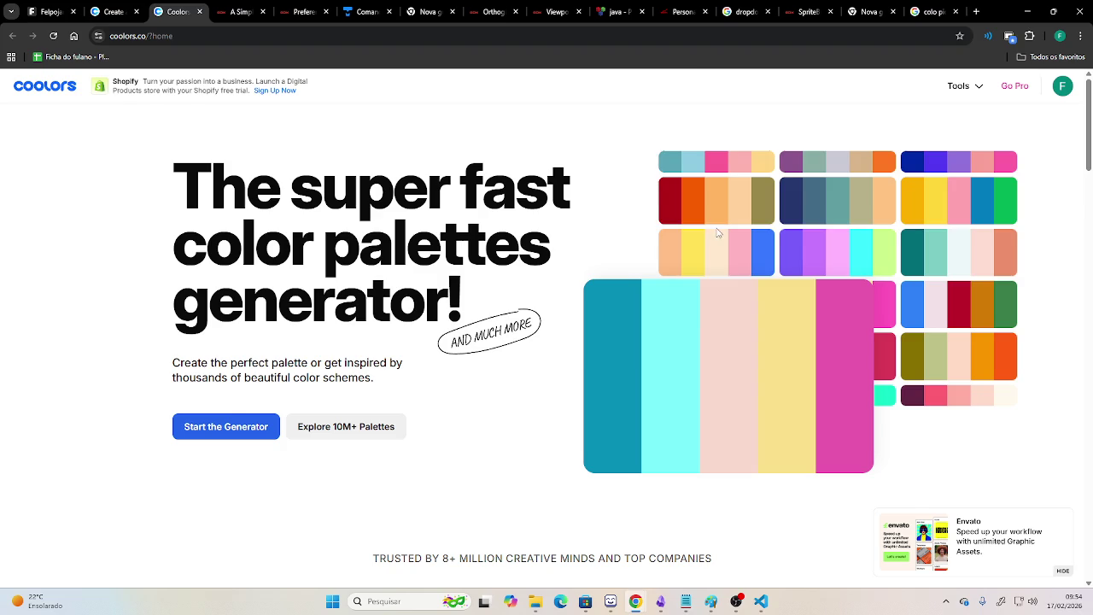
pyautogui.click(229, 425)
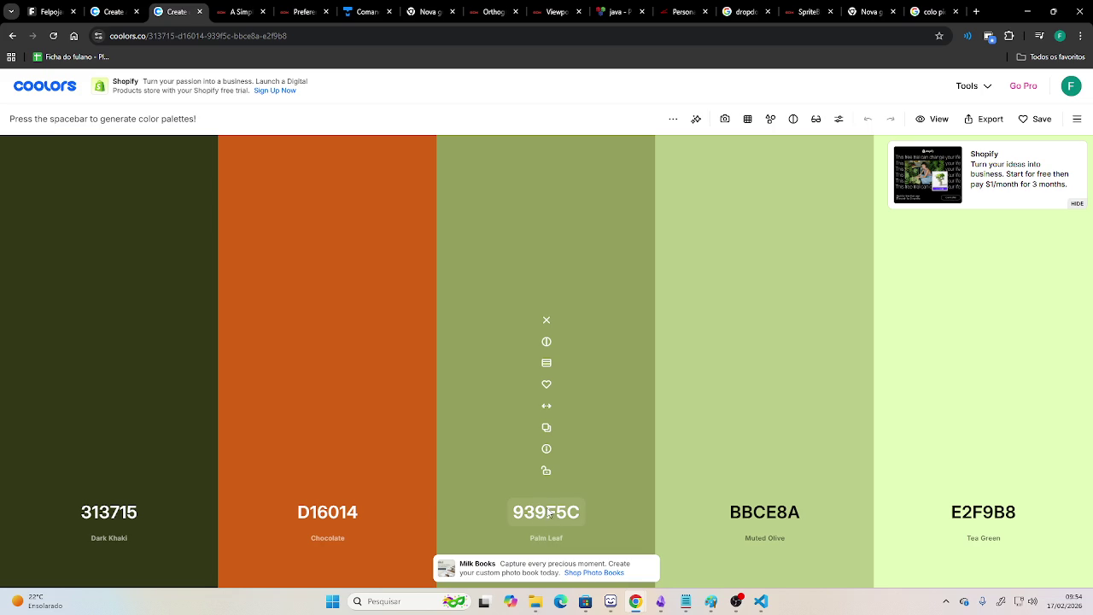
# Replace the 939F5C palette colour with #5e5e5e.
pyautogui.click(585, 516)
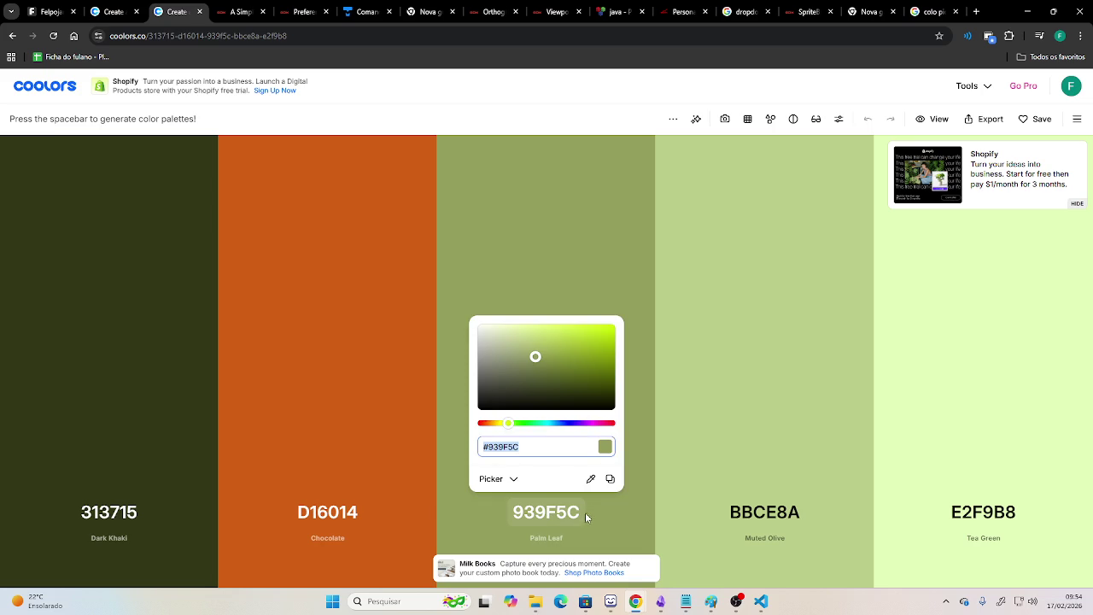
pyautogui.click(548, 446)
pyautogui.moveTo(548, 448); pyautogui.dragTo(409, 453)
pyautogui.write('#5e5e5e')
pyautogui.click(614, 284)
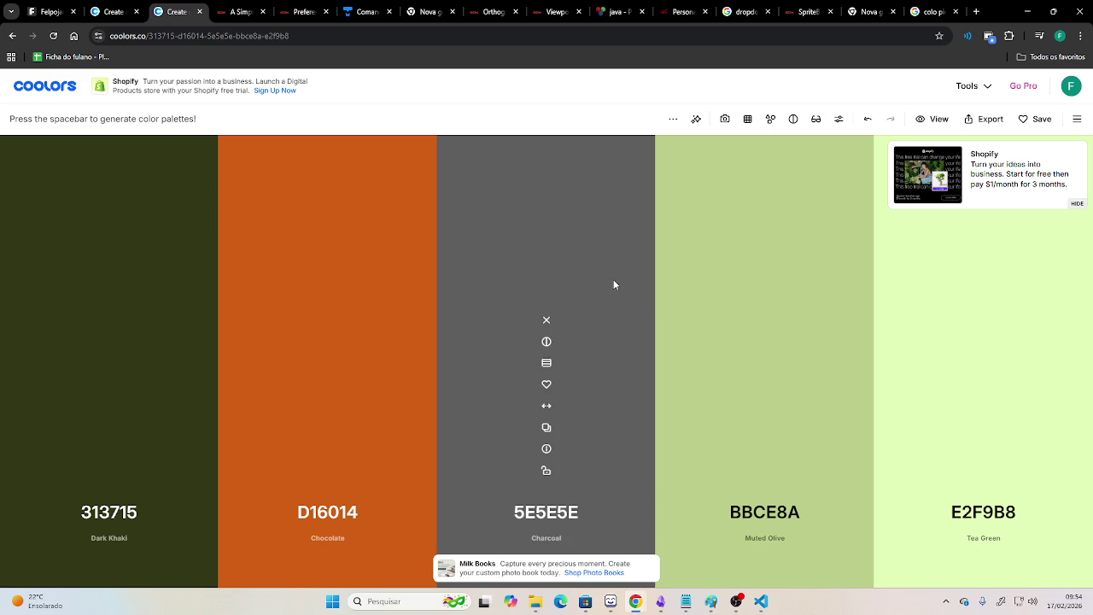
# Pick #3d3d3d in Google's colour picker and paste it over the D16014 colour.
pyautogui.hotkey('alt', 'Tab')
pyautogui.hotkey('alt', 'Tab')
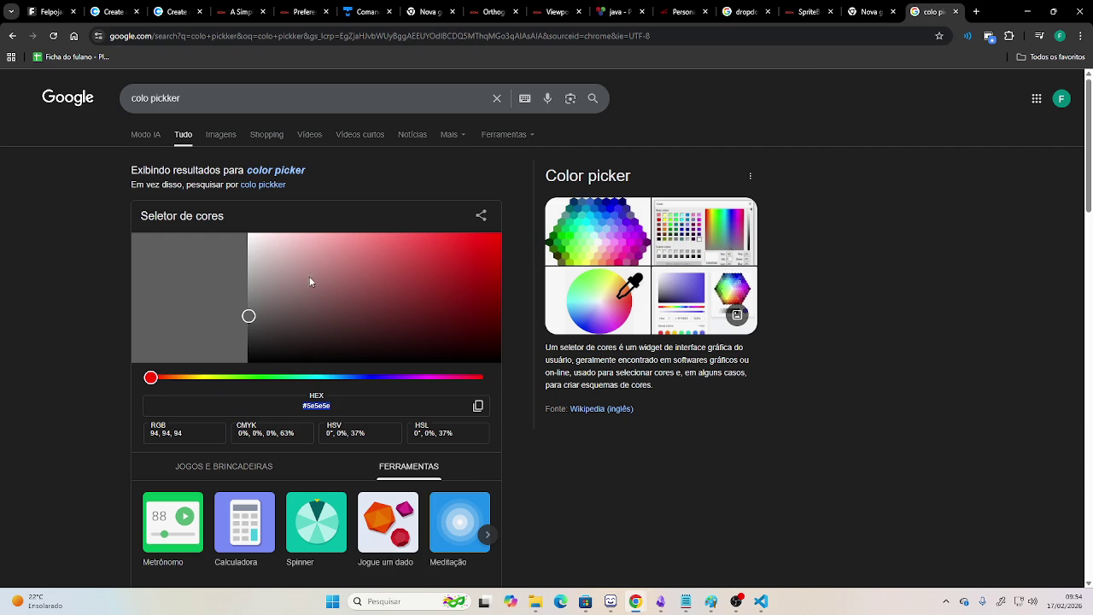
pyautogui.moveTo(248, 318); pyautogui.dragTo(250, 333)
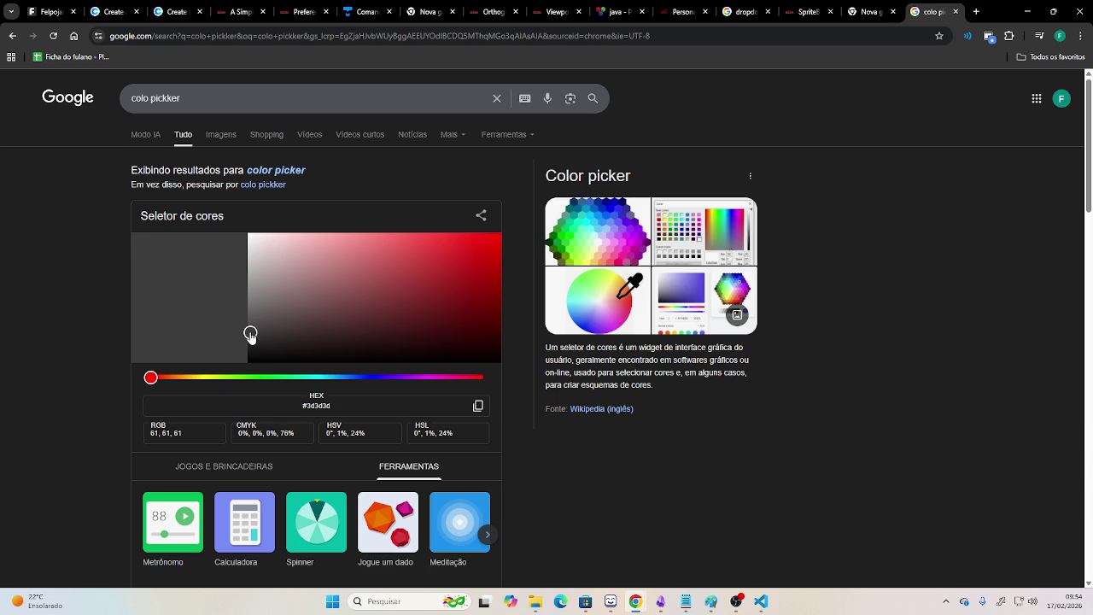
pyautogui.click(317, 406)
pyautogui.click(158, 10)
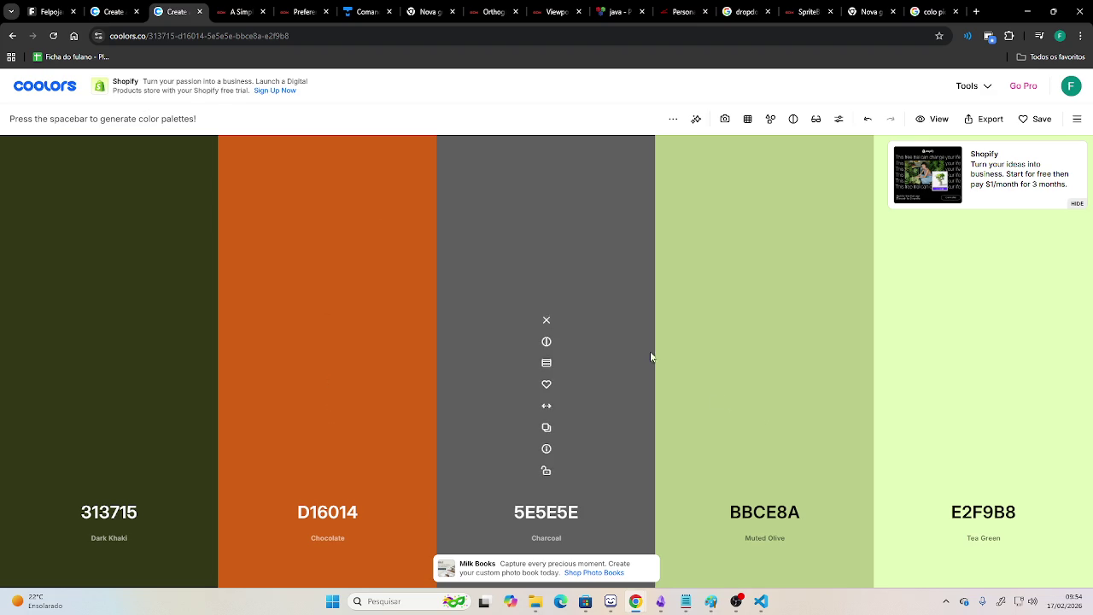
pyautogui.moveTo(327, 385)
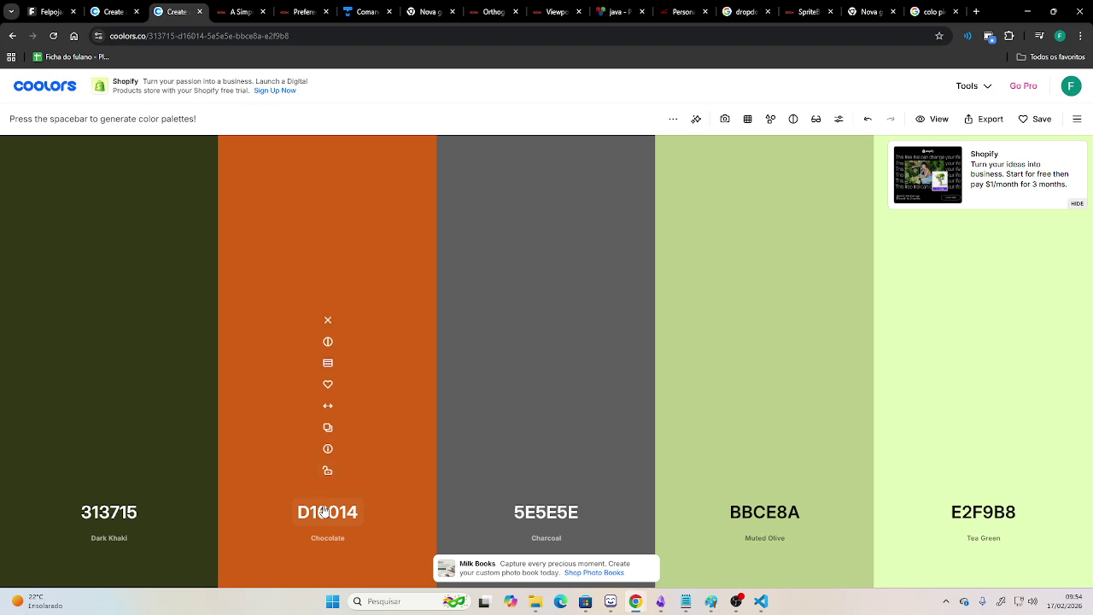
pyautogui.click(325, 510)
pyautogui.write('#3d3d3d')
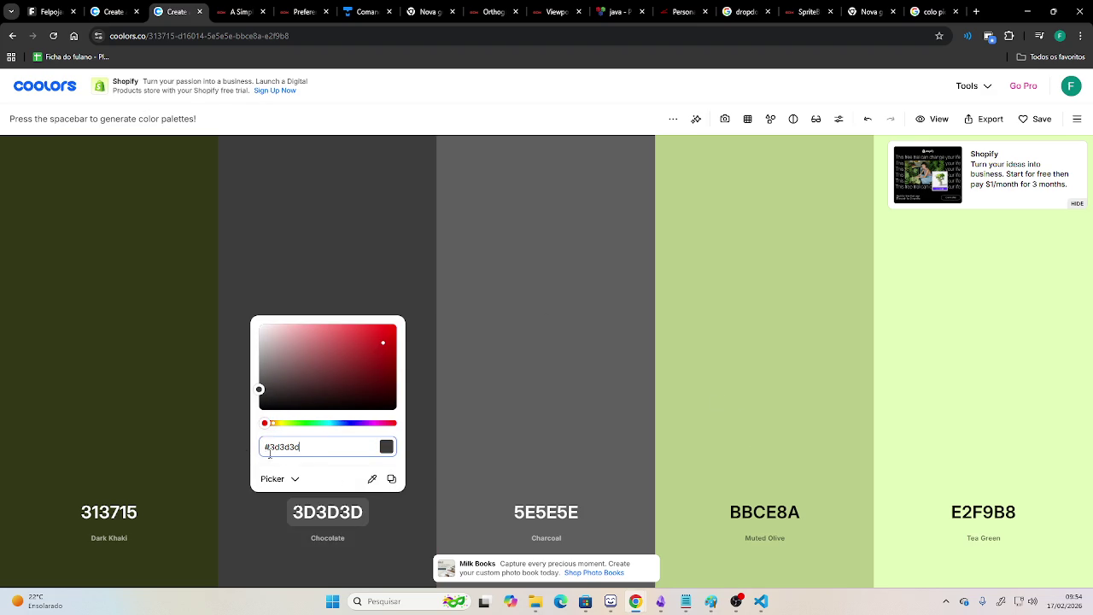
pyautogui.click(443, 279)
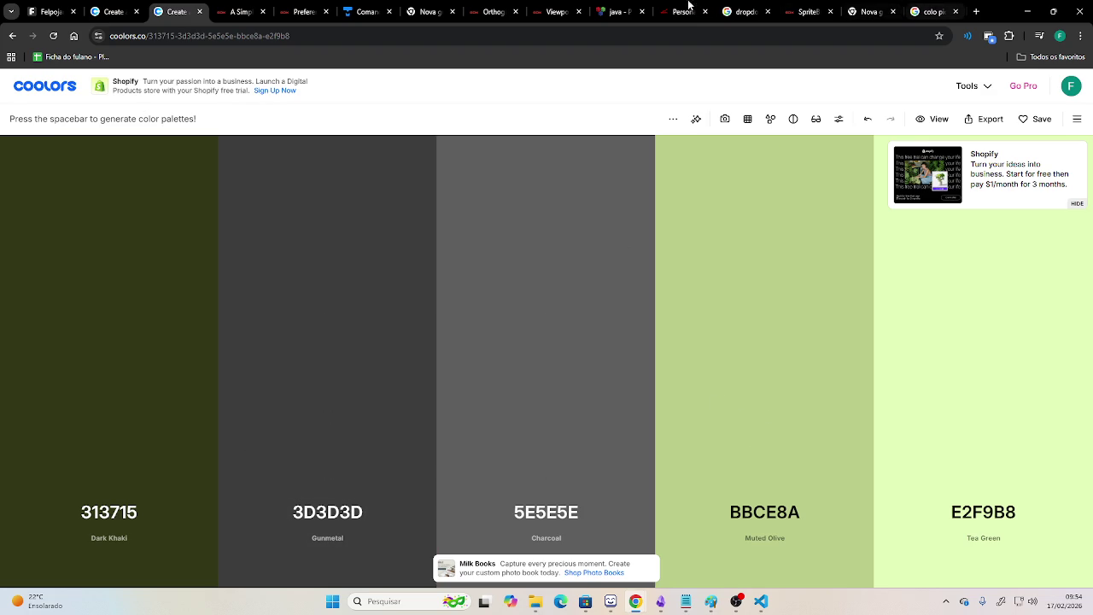
# Pick and copy #757575 in Google's colour picker, then return to Coolors.
pyautogui.click(920, 7)
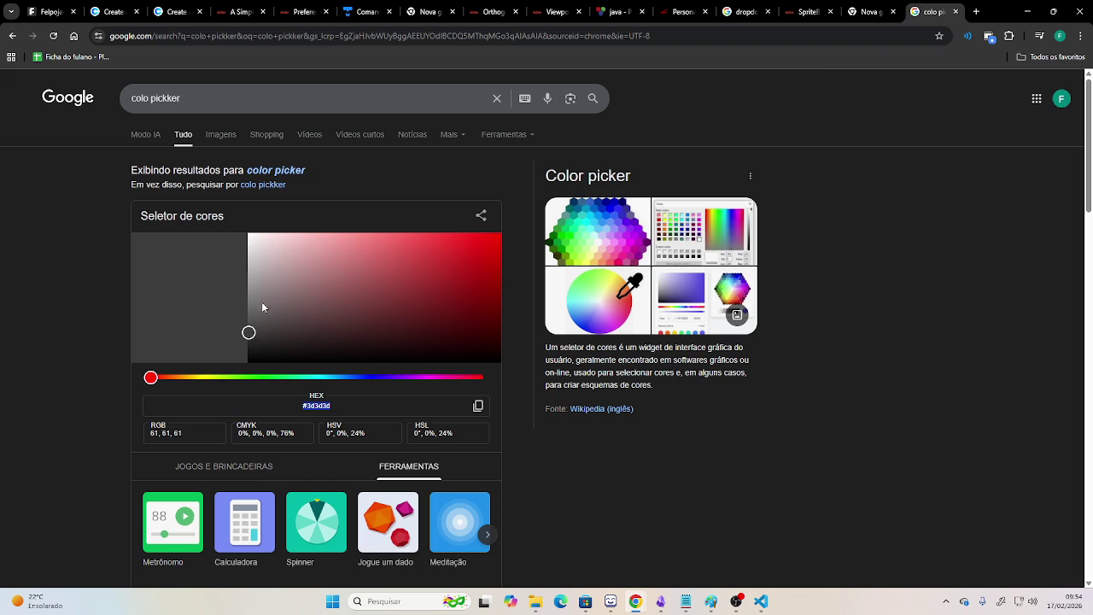
pyautogui.moveTo(248, 295); pyautogui.dragTo(248, 303)
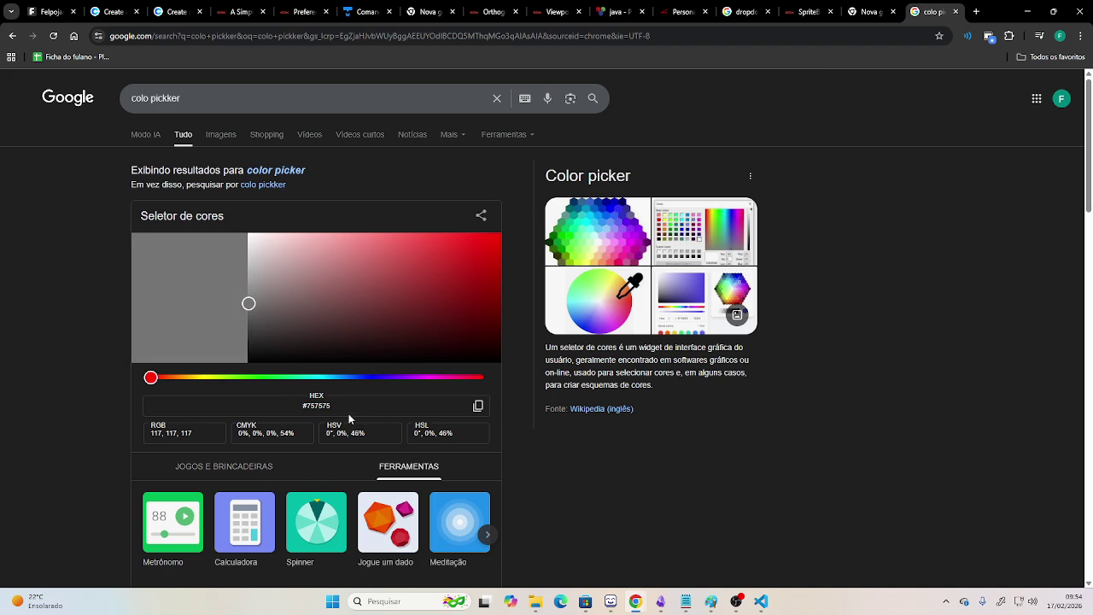
pyautogui.moveTo(332, 406); pyautogui.dragTo(273, 407)
pyautogui.hotkey('ctrl', 'c')
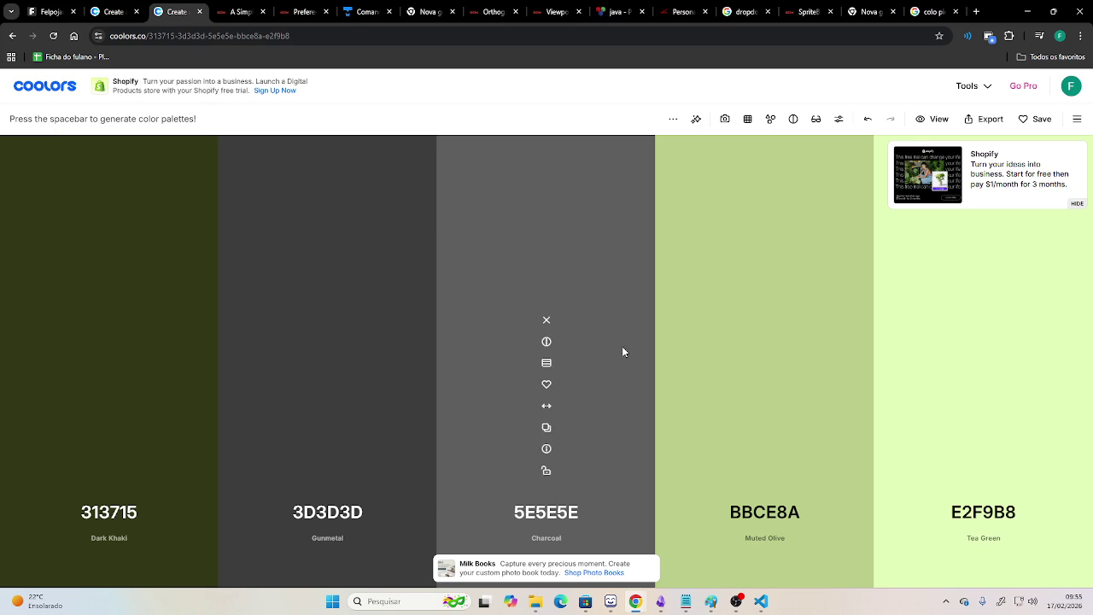
pyautogui.click(177, 12)
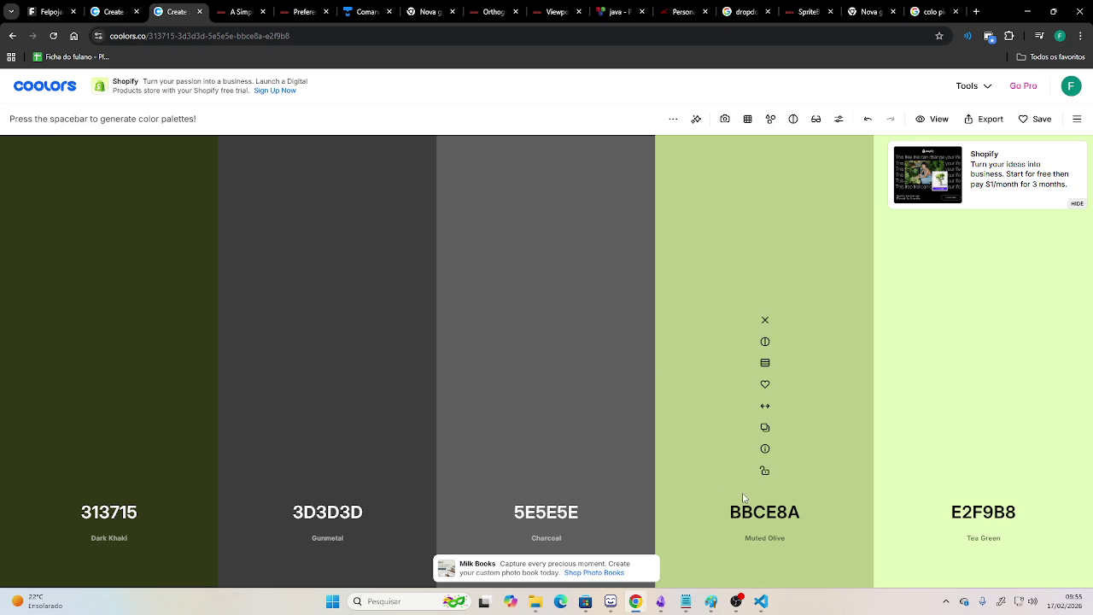
# Set the BBCE8A colour to 757575 and insert in-between greys 4E4E4E and 6A6A6A.
pyautogui.click(764, 513)
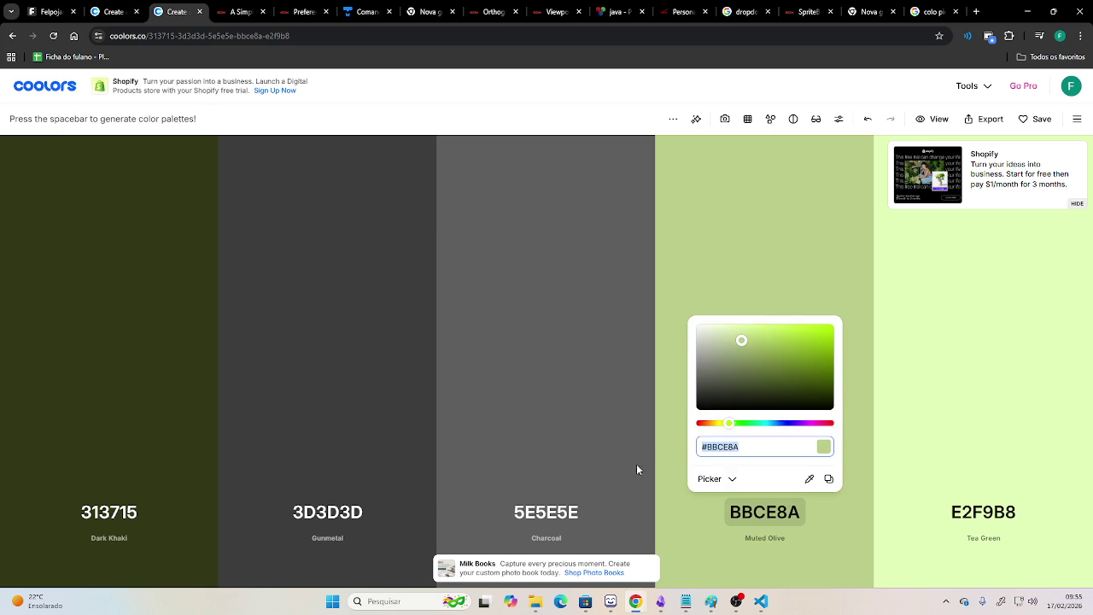
pyautogui.hotkey('ctrl', 'v')
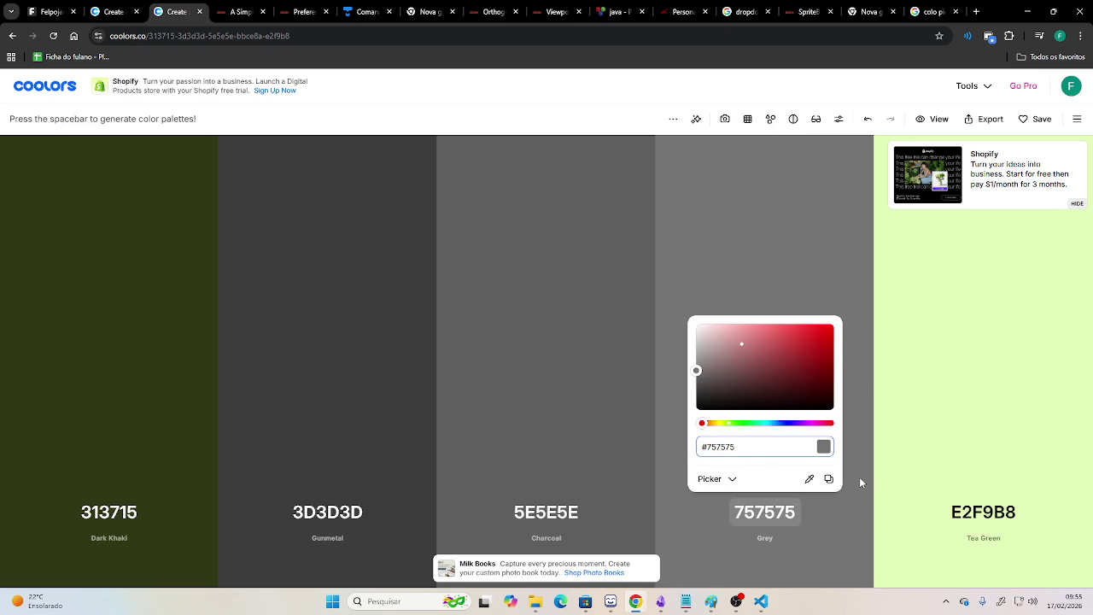
pyautogui.click(779, 448)
pyautogui.click(654, 361)
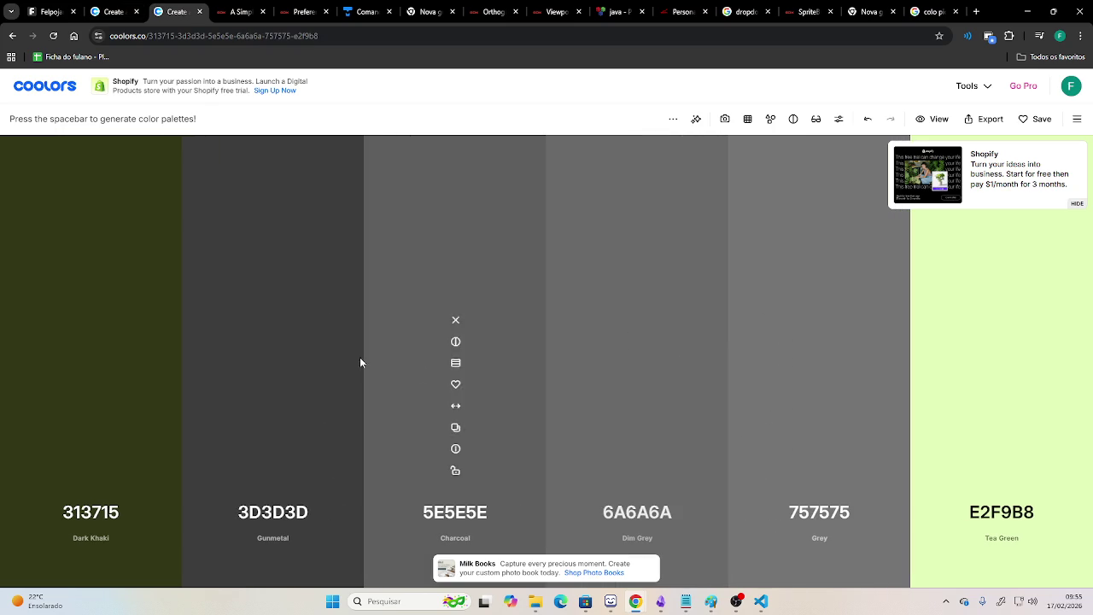
pyautogui.click(364, 361)
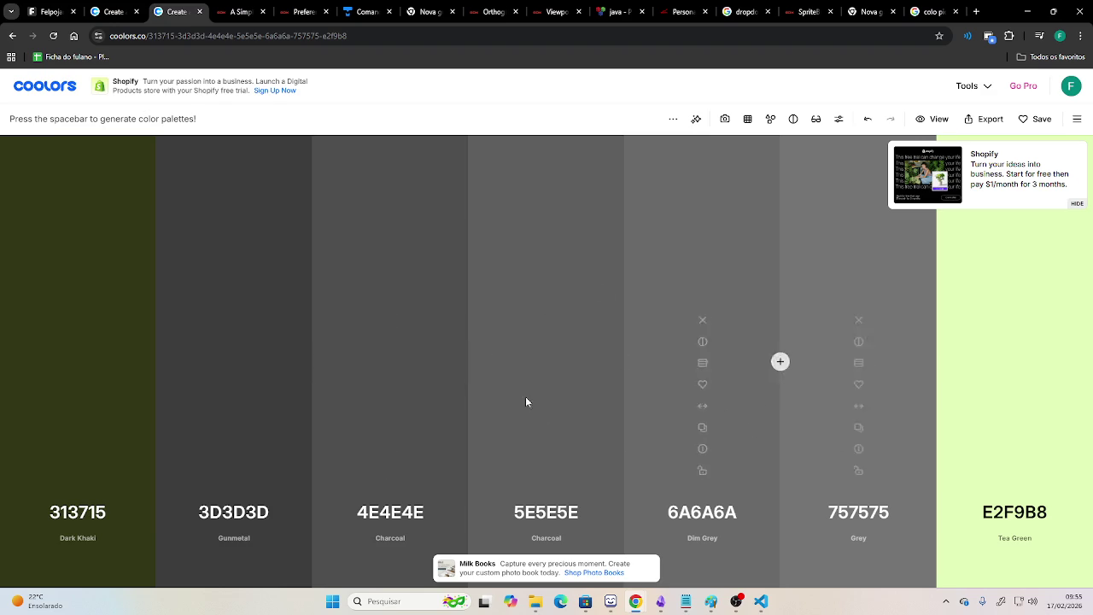
pyautogui.moveTo(546, 358)
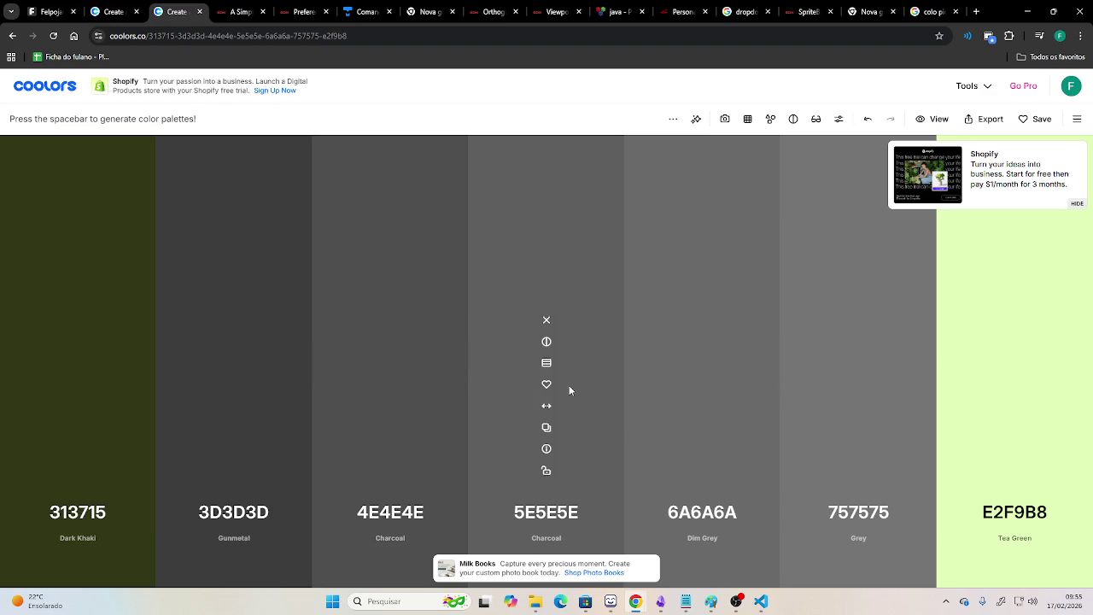
pyautogui.click(546, 428)
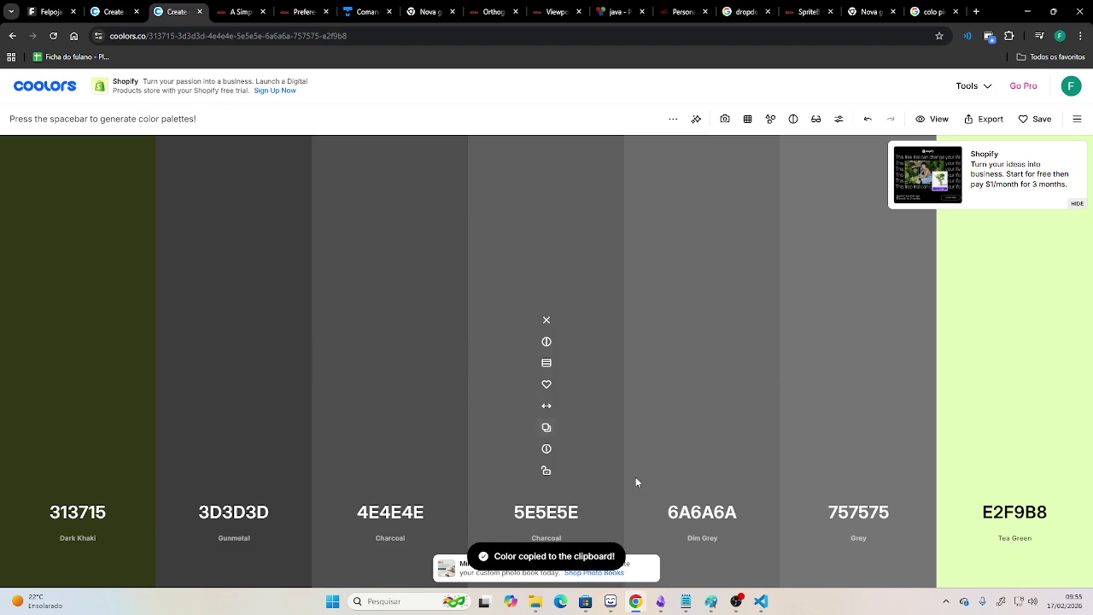
# Switch over to the LibreSprite sprite window.
pyautogui.click(710, 602)
pyautogui.scroll(-3, 593, 399)
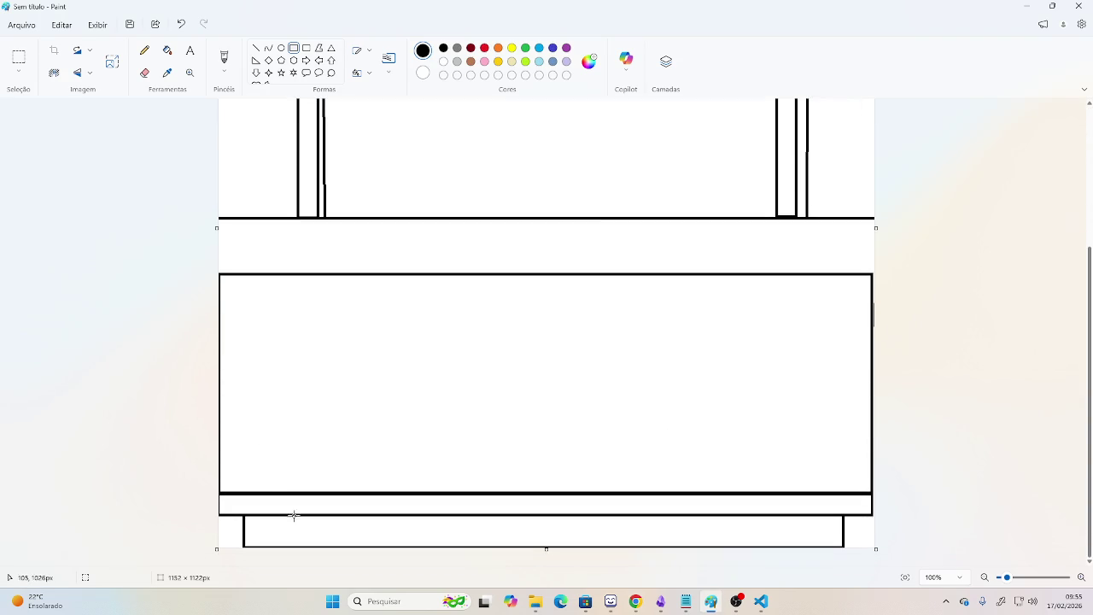
pyautogui.hotkey('alt', 'Tab')
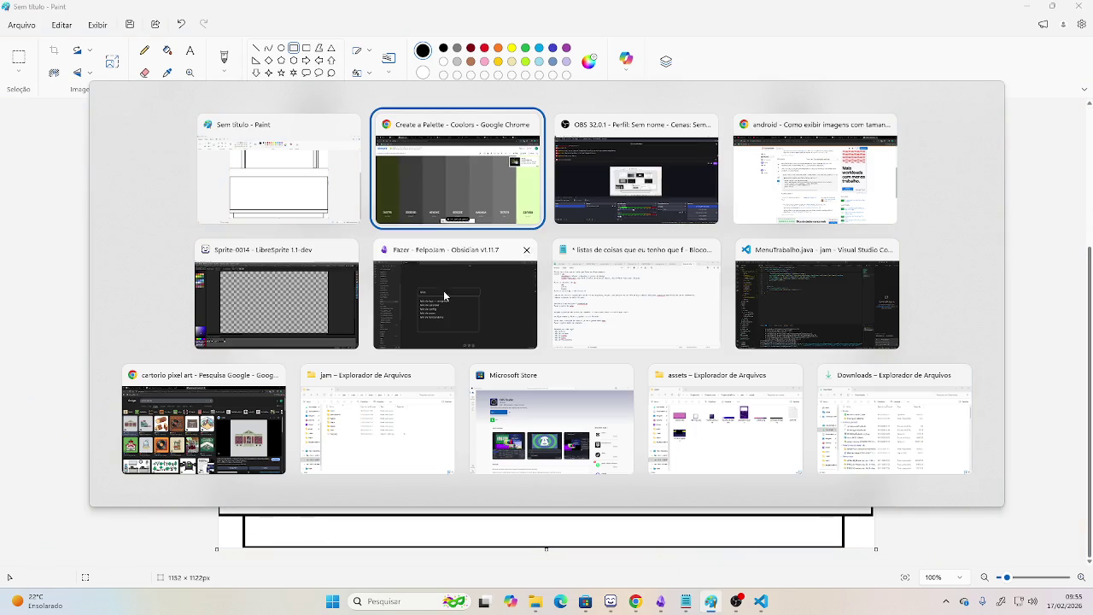
pyautogui.hotkey('alt', 'Tab')
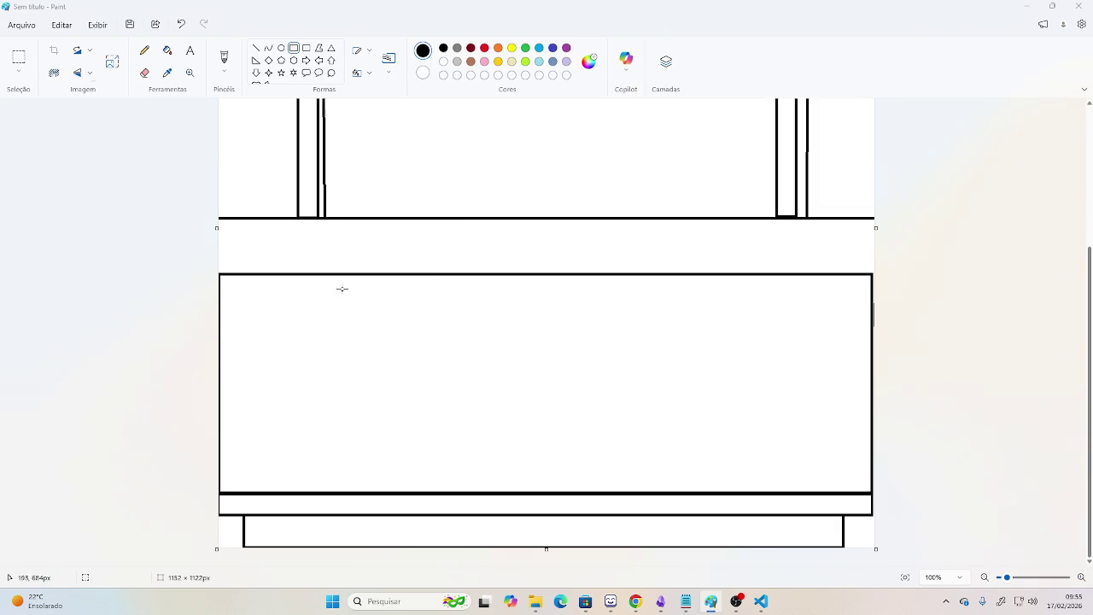
pyautogui.hotkey('alt', 'Tab')
pyautogui.hotkey('alt', 'Tab')
pyautogui.hotkey('alt', 'Tab')
pyautogui.click(300, 315)
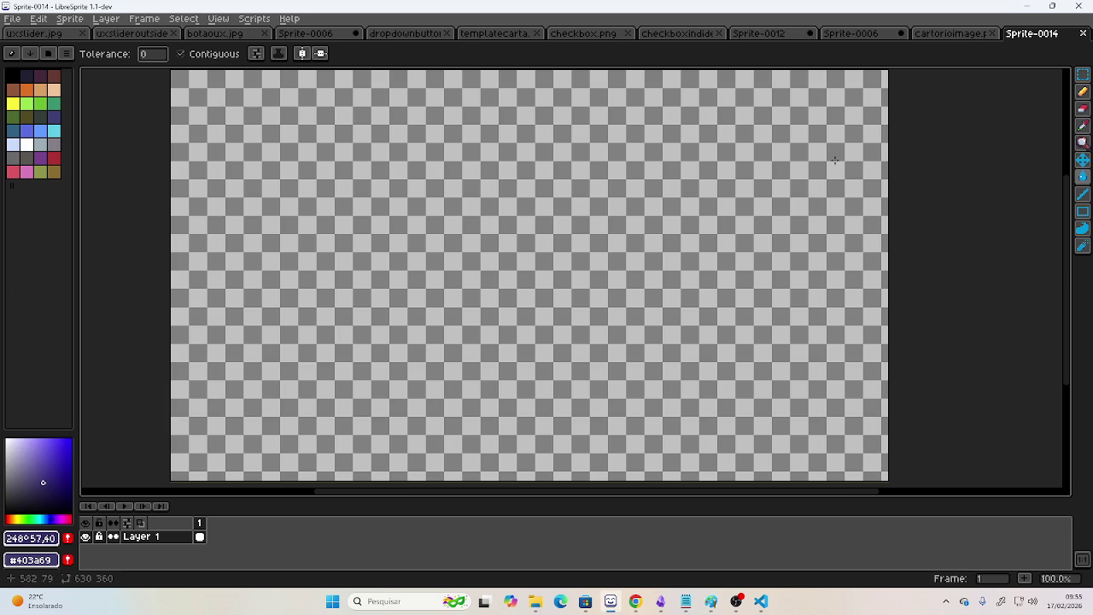
# Set the foreground colour to #5e5e5e.
pyautogui.click(33, 539)
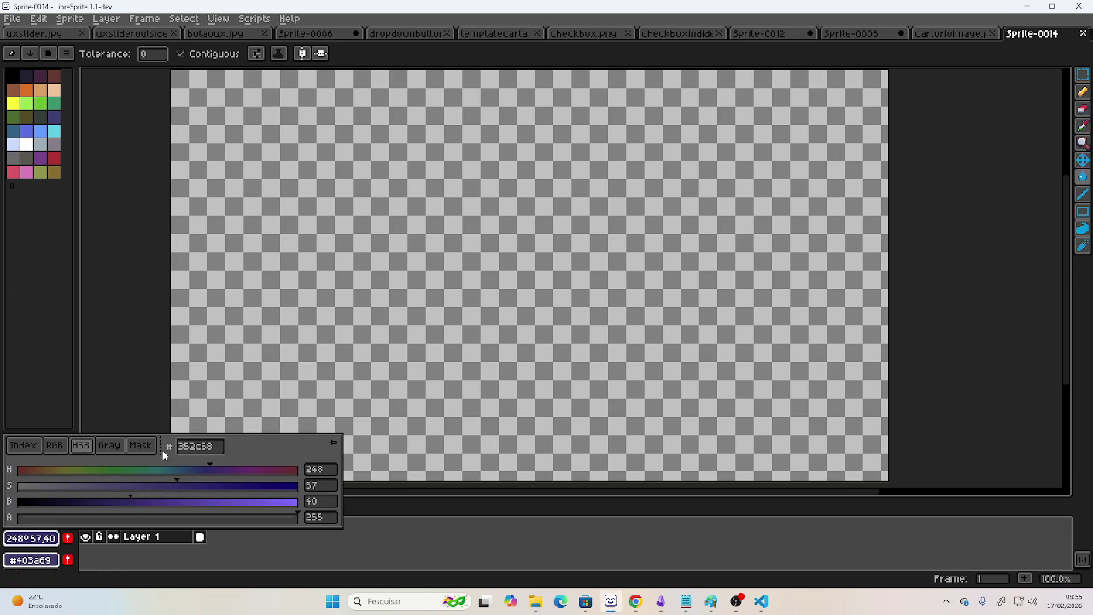
pyautogui.doubleClick(209, 446)
pyautogui.write('5e5e5e')
pyautogui.press('Return')
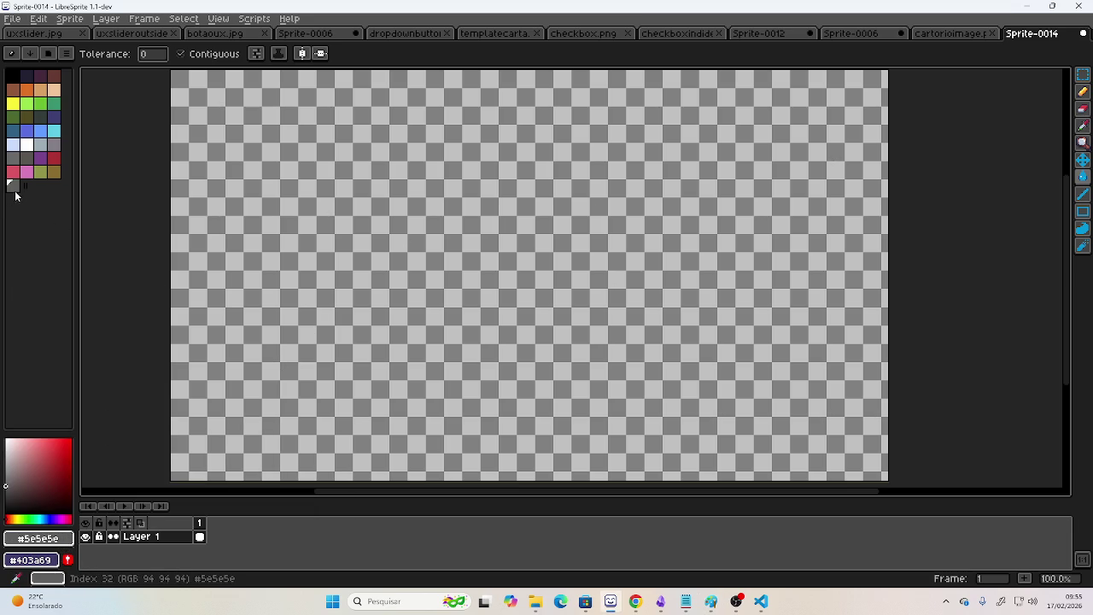
# Draw a wide, thin rectangle outline along the bottom of the canvas, replacing a first attempt.
pyautogui.click(1082, 211)
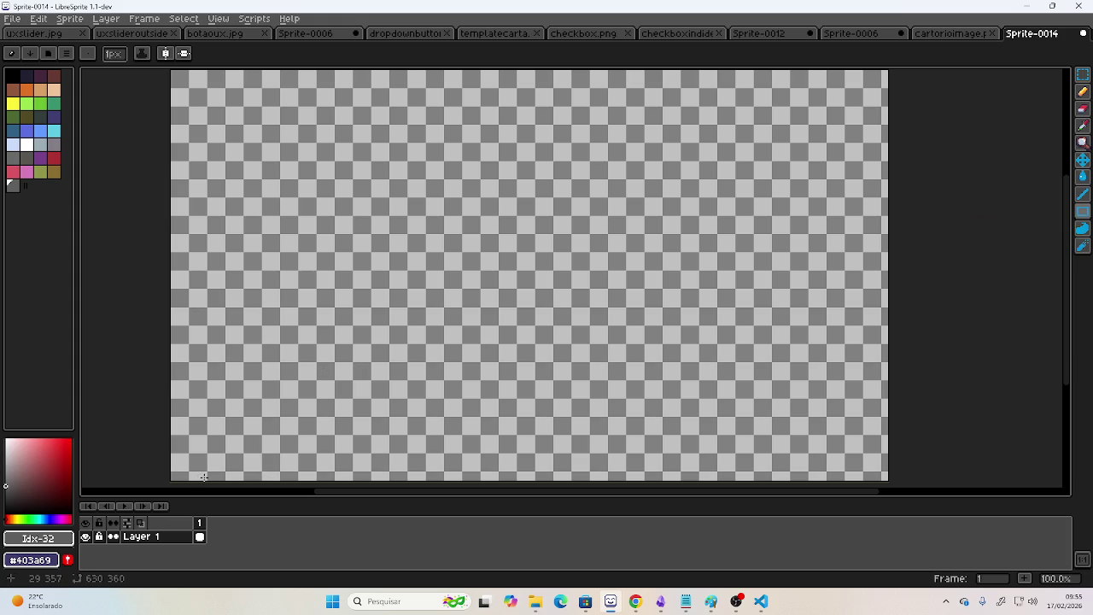
pyautogui.moveTo(205, 478); pyautogui.dragTo(465, 416)
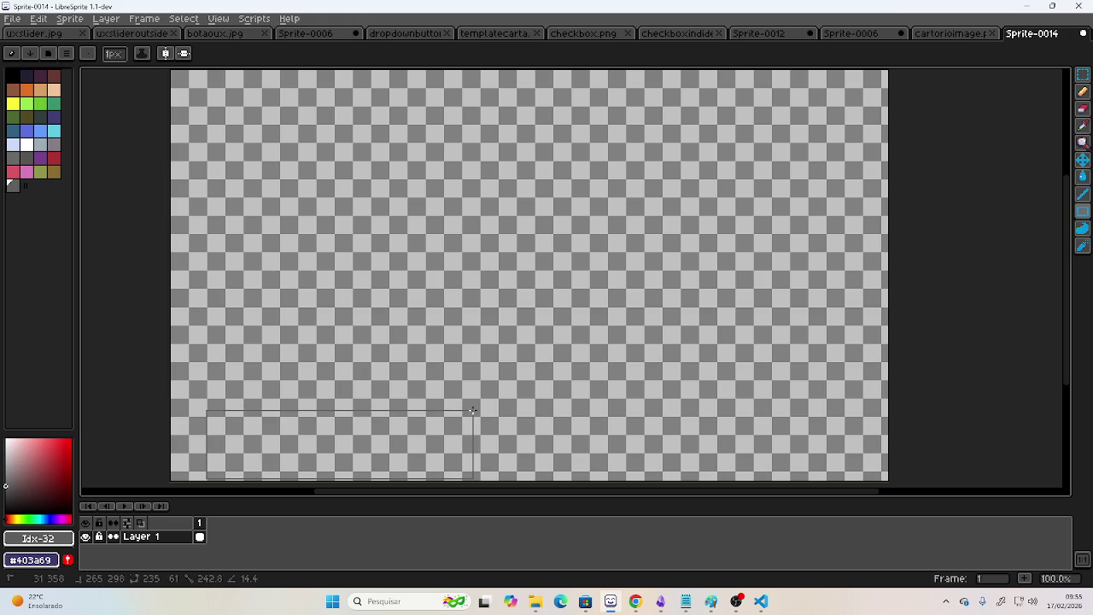
pyautogui.hotkey('ctrl', 'z')
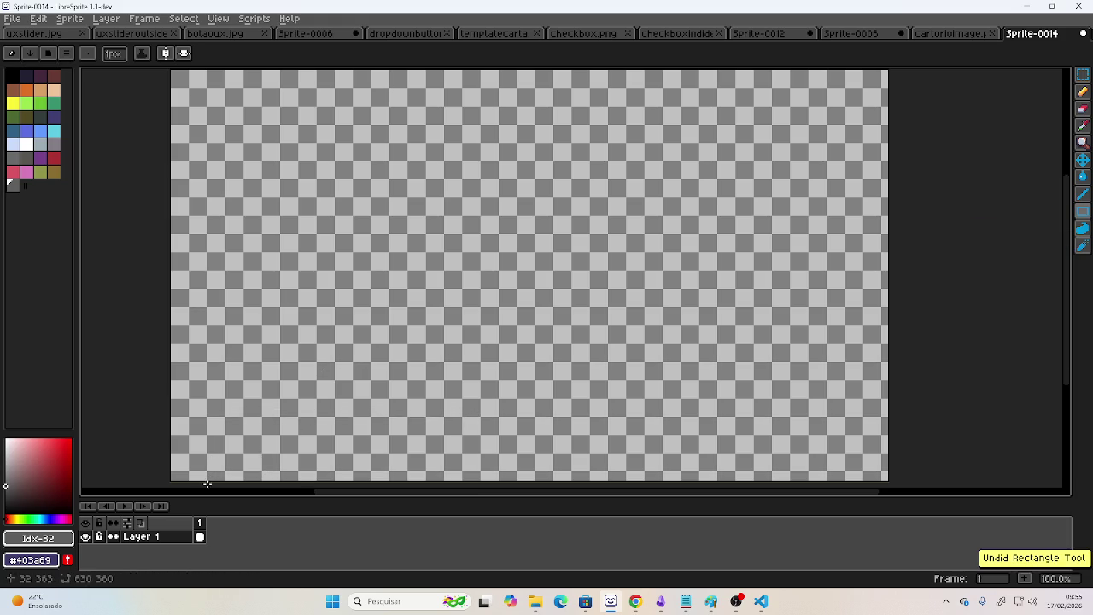
pyautogui.moveTo(208, 483)
pyautogui.mouseDown()
pyautogui.moveTo(787, 398)
pyautogui.moveTo(850, 418)
pyautogui.moveTo(861, 434)
pyautogui.mouseUp()
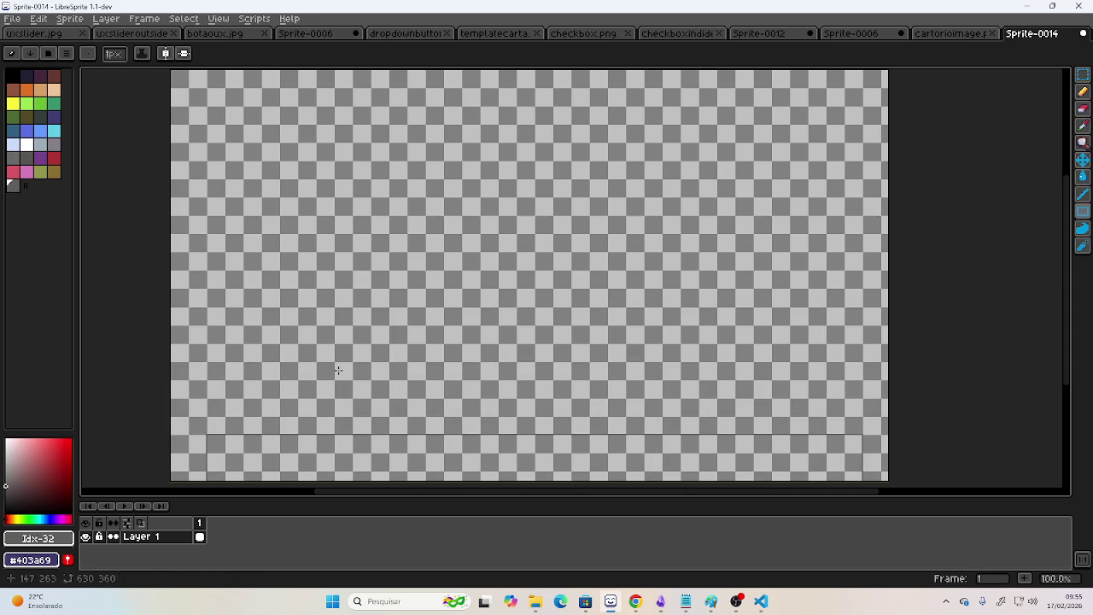
# Rename the layer to Contorno.
pyautogui.doubleClick(152, 536)
pyautogui.write('Contorno')
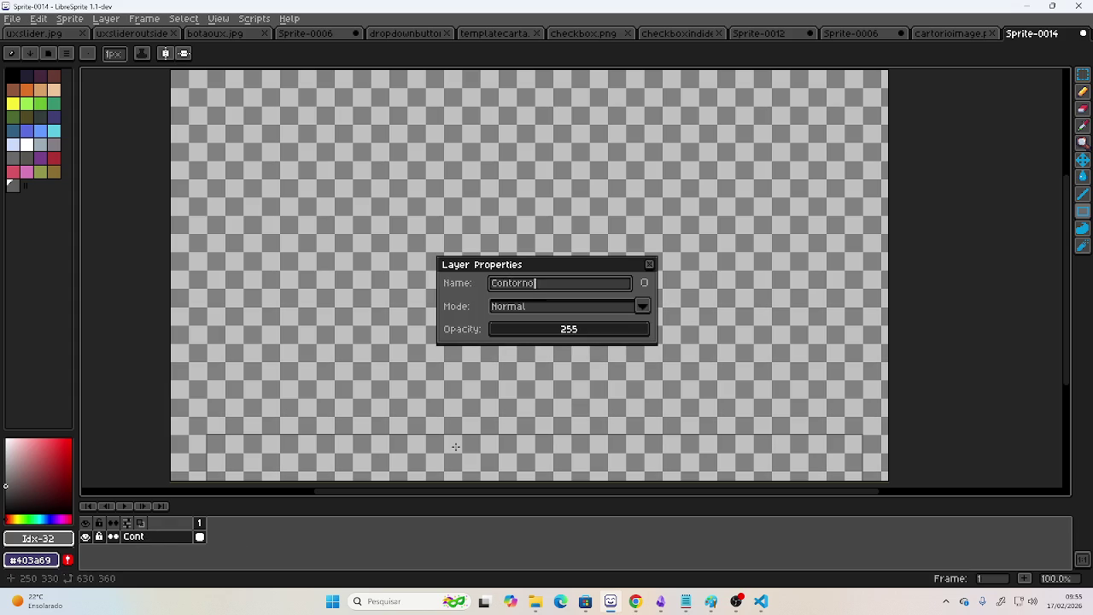
pyautogui.press('Return')
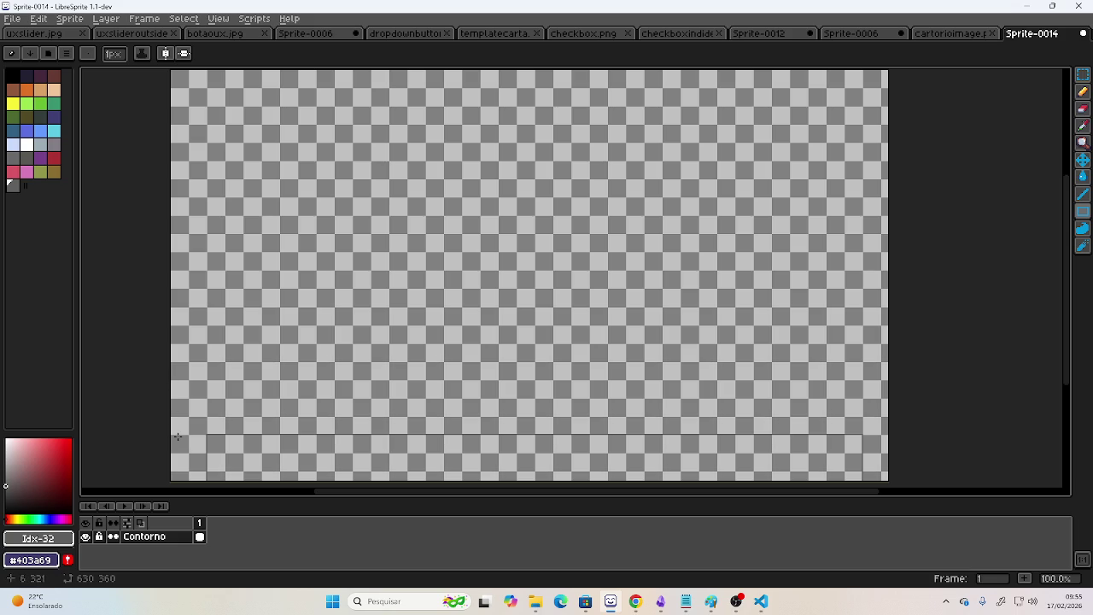
# Outline a large main panel rectangle above the bottom strip.
pyautogui.moveTo(170, 436); pyautogui.dragTo(175, 400)
pyautogui.moveTo(175, 399)
pyautogui.mouseDown()
pyautogui.moveTo(170, 437)
pyautogui.moveTo(761, 297)
pyautogui.moveTo(895, 486)
pyautogui.moveTo(878, 166)
pyautogui.moveTo(883, 287)
pyautogui.mouseUp()
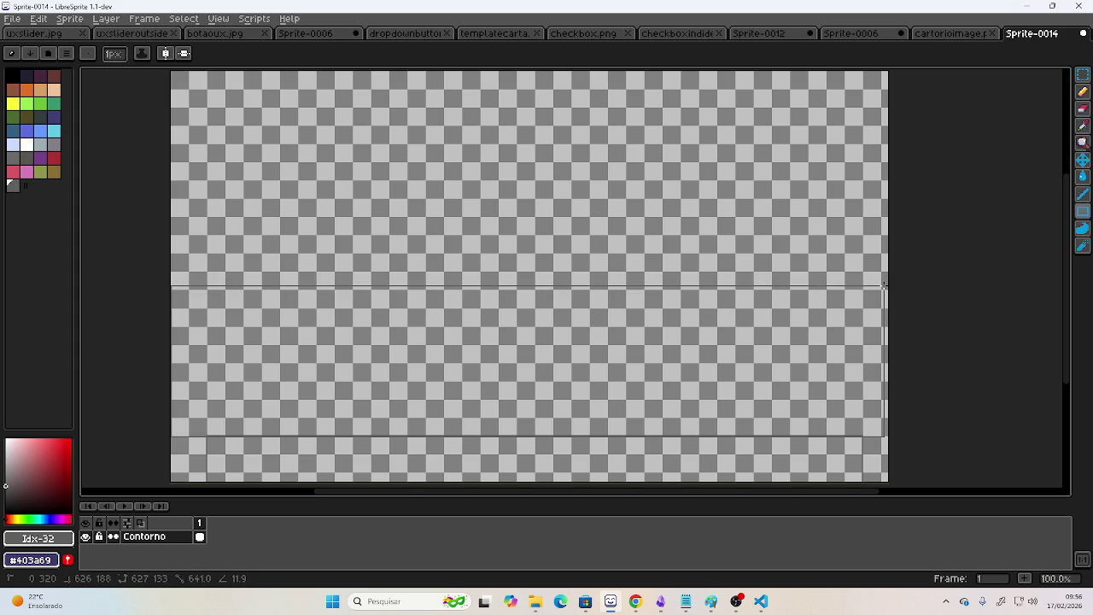
pyautogui.scroll(-1, 599, 331)
pyautogui.scroll(1, 598, 331)
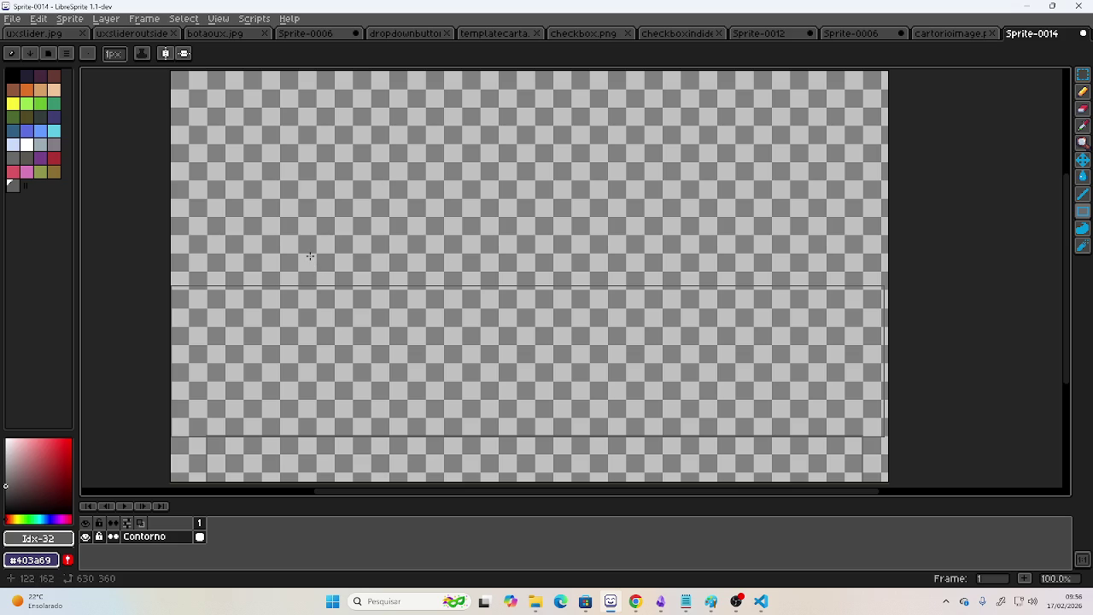
pyautogui.hotkey('alt', 'Tab')
pyautogui.hotkey('alt', 'Tab')
pyautogui.hotkey('alt', 'Tab')
pyautogui.hotkey('alt', 'Tab')
pyautogui.hotkey('alt', 'Tab')
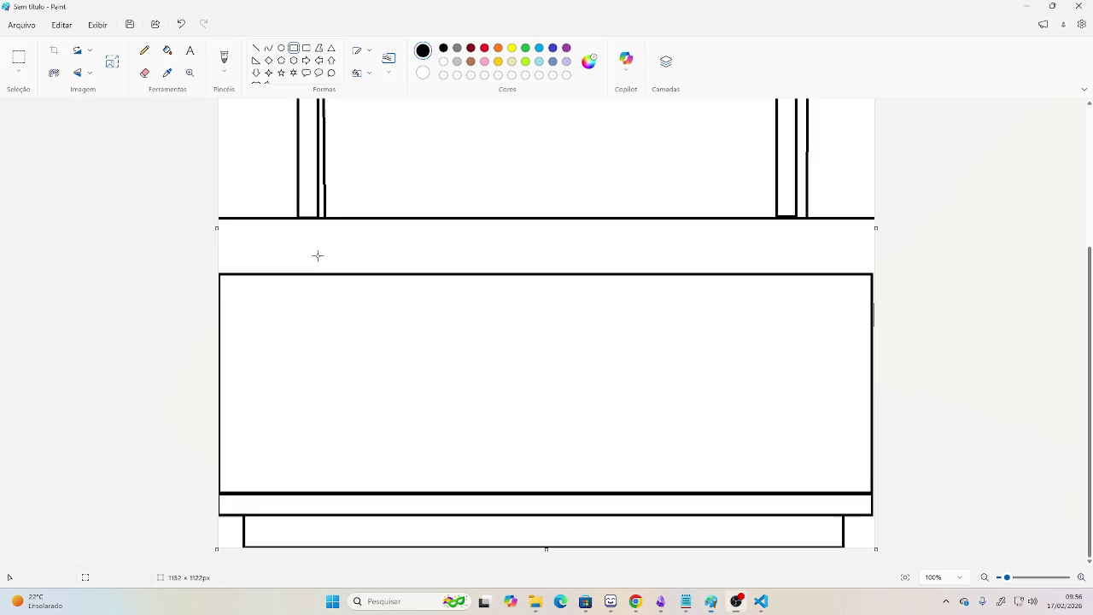
pyautogui.scroll(5, 378, 308)
pyautogui.scroll(-2, 377, 308)
pyautogui.scroll(1, 373, 309)
pyautogui.scroll(-1, 371, 310)
pyautogui.scroll(1, 339, 317)
pyautogui.hotkey('alt', 'Tab')
pyautogui.hotkey('alt', 'Tab')
pyautogui.hotkey('alt', 'Tab')
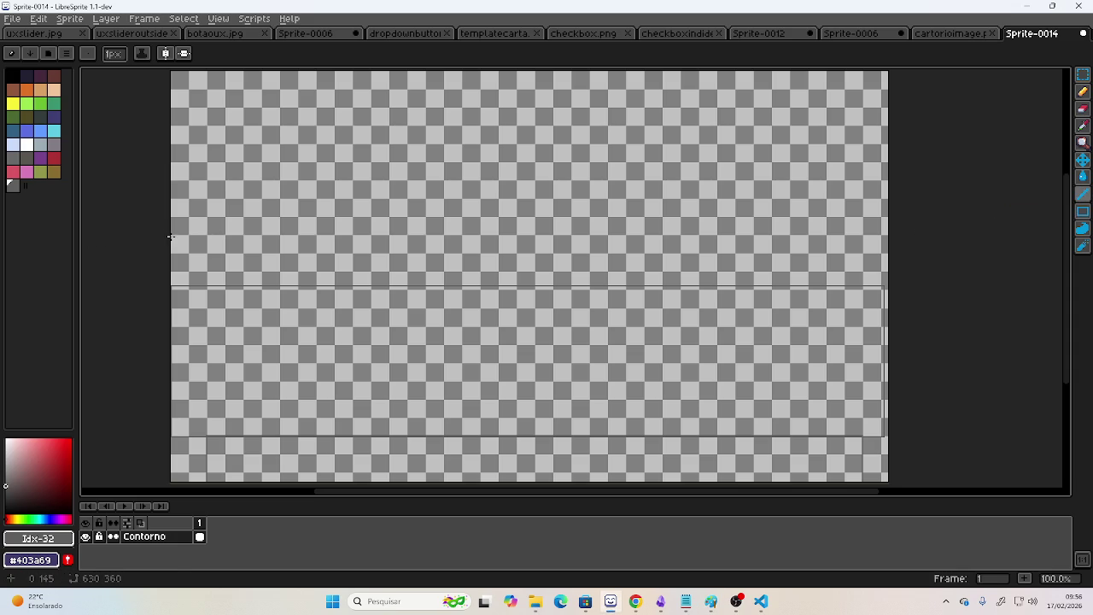
pyautogui.moveTo(170, 233); pyautogui.dragTo(786, 232)
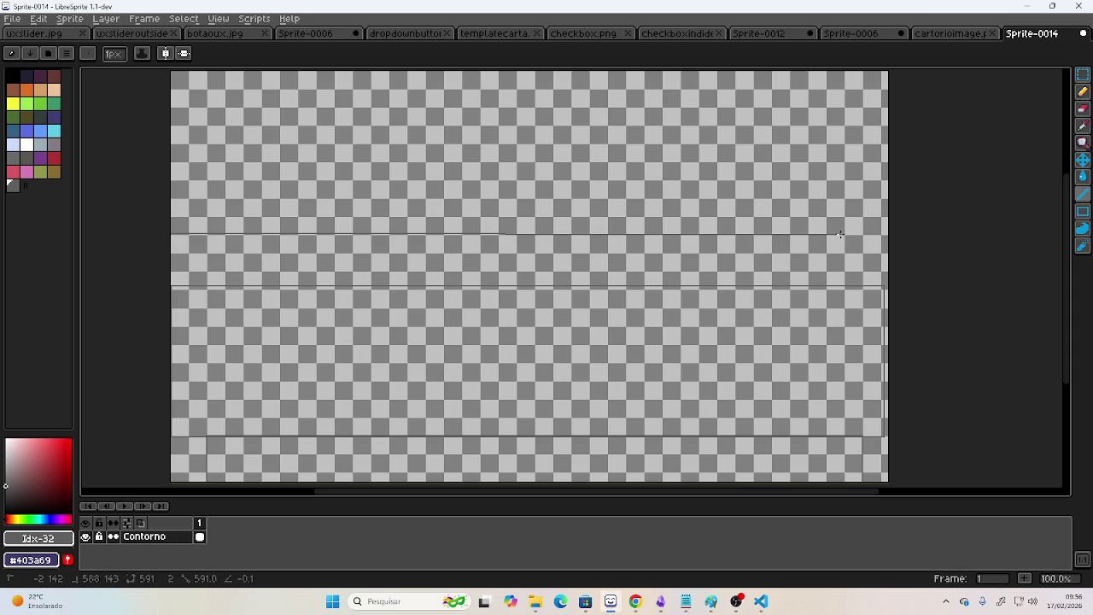
# Replace the horizontal top line with a small upright rectangle outline on the left.
pyautogui.moveTo(785, 232); pyautogui.dragTo(891, 235)
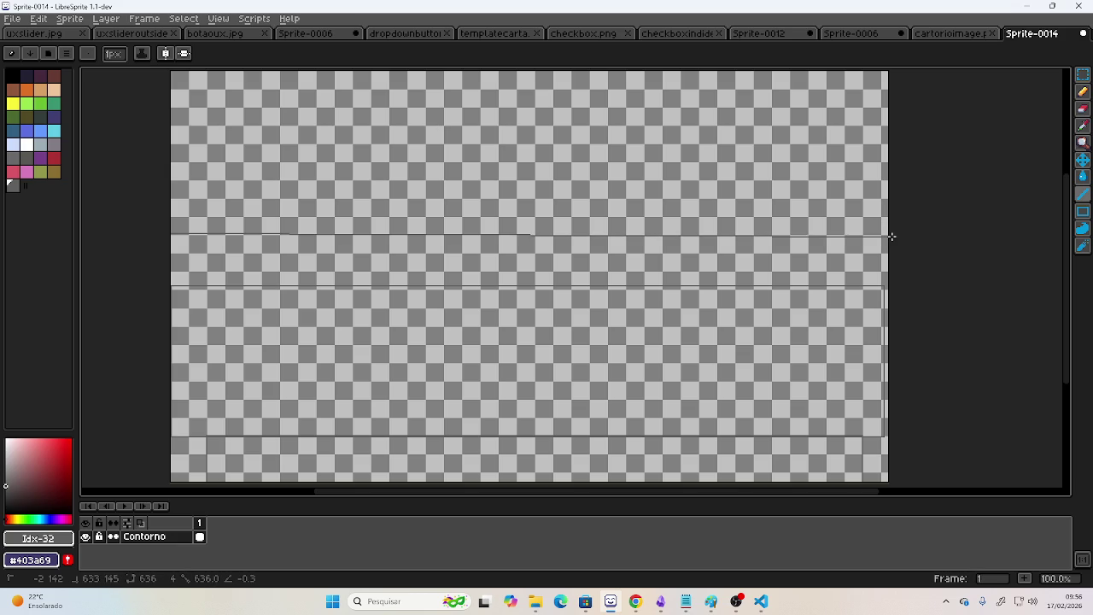
pyautogui.moveTo(892, 237); pyautogui.dragTo(892, 235)
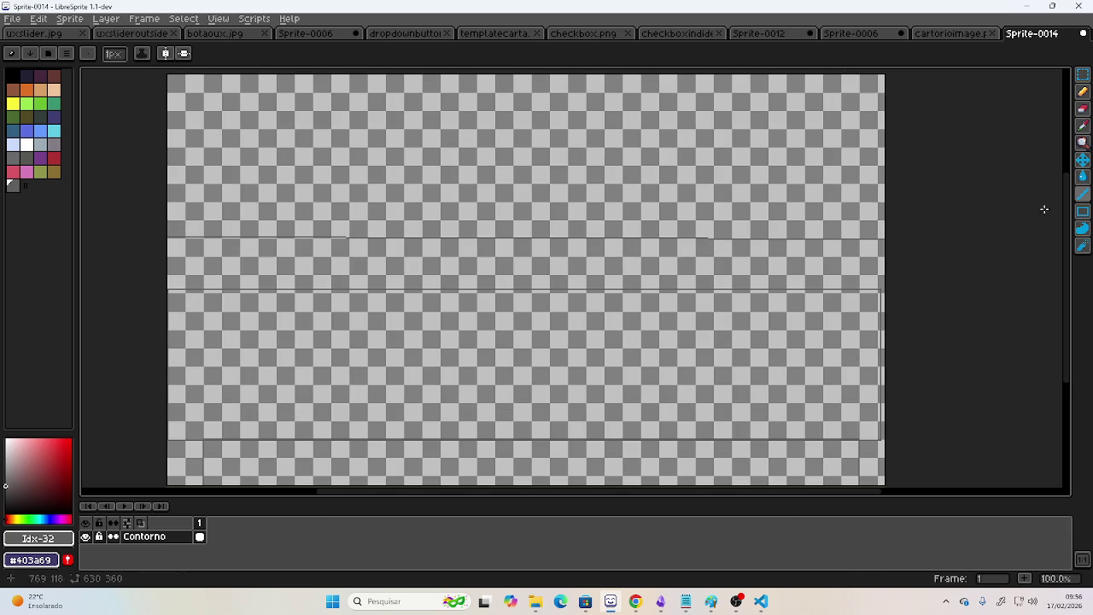
pyautogui.click(1081, 213)
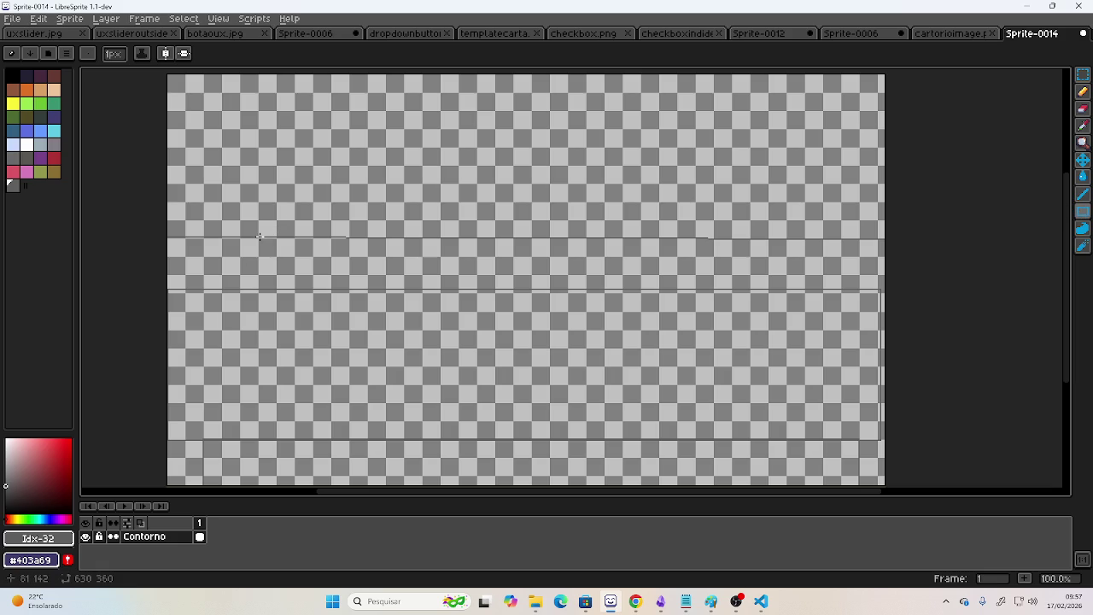
pyautogui.hotkey('ctrl', 'z')
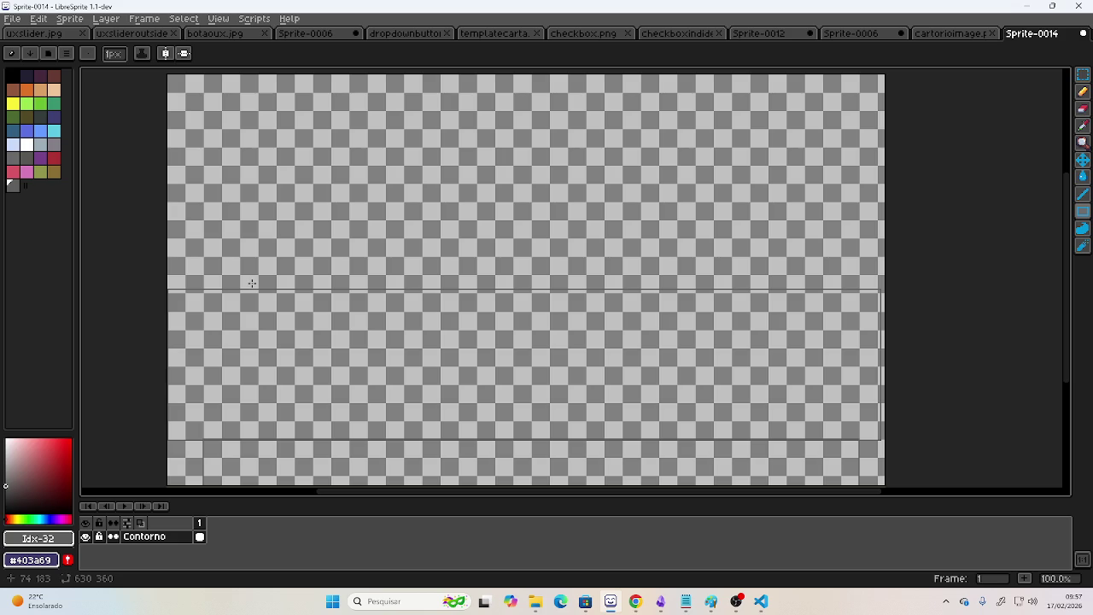
pyautogui.moveTo(259, 288)
pyautogui.mouseDown()
pyautogui.moveTo(294, 204)
pyautogui.moveTo(295, 222)
pyautogui.mouseUp()
# Draw a small right-side rectangle, then a wide full-height rectangle spanning the top.
pyautogui.moveTo(786, 287)
pyautogui.mouseDown()
pyautogui.moveTo(775, 230)
pyautogui.moveTo(734, 222)
pyautogui.moveTo(749, 220)
pyautogui.mouseUp()
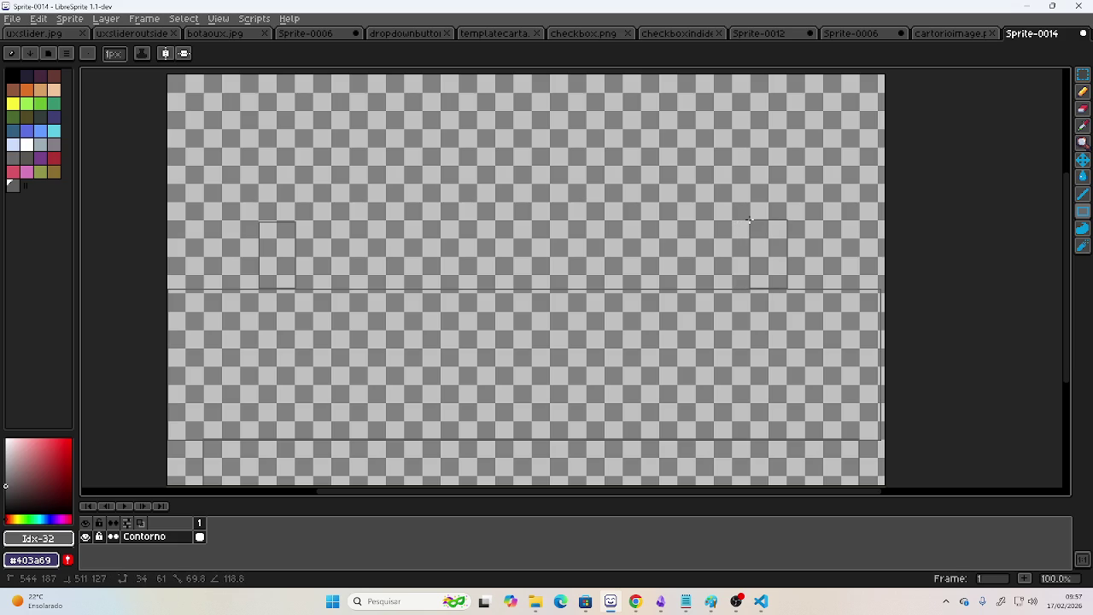
pyautogui.moveTo(749, 220); pyautogui.dragTo(750, 220)
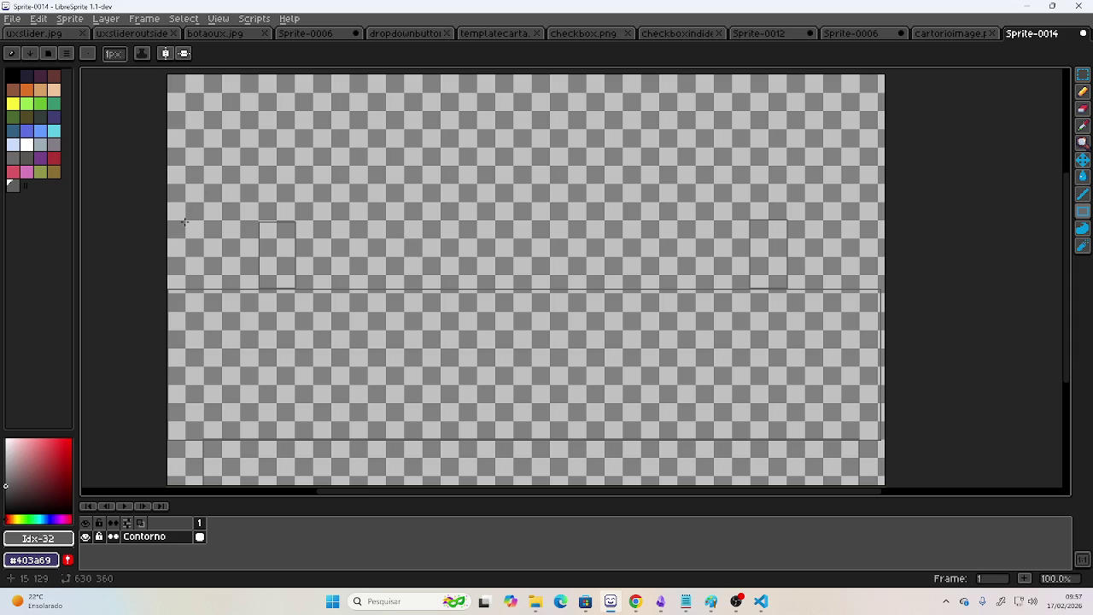
pyautogui.moveTo(185, 222); pyautogui.dragTo(802, 188)
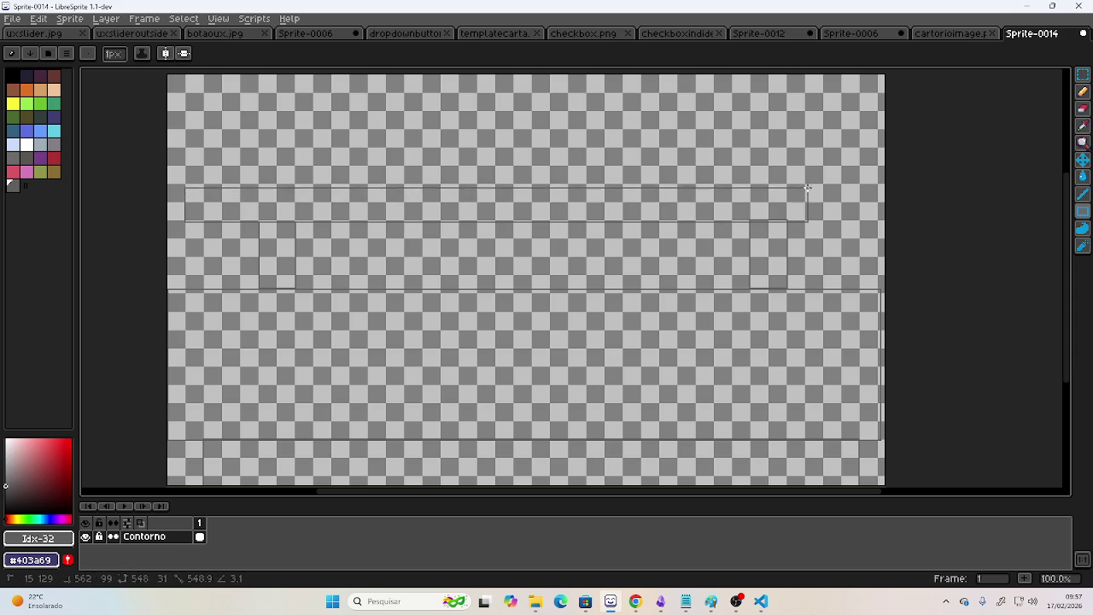
pyautogui.moveTo(802, 188)
pyautogui.mouseDown()
pyautogui.moveTo(854, 147)
pyautogui.moveTo(859, 110)
pyautogui.mouseUp()
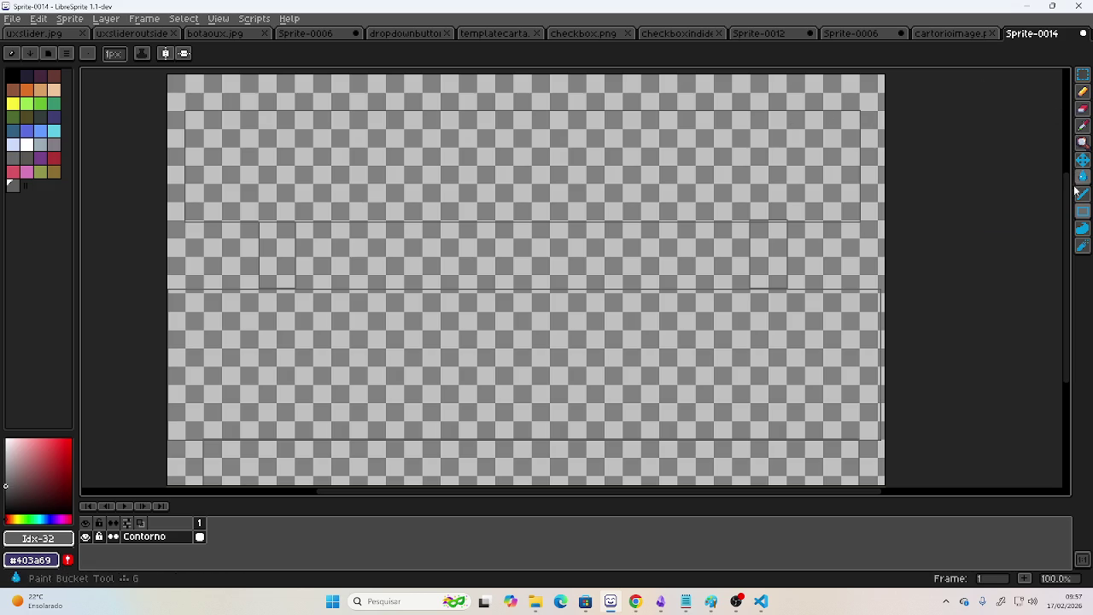
# Draw diagonal bevel lines at the top panel's corners.
pyautogui.scroll(1, 281, 109)
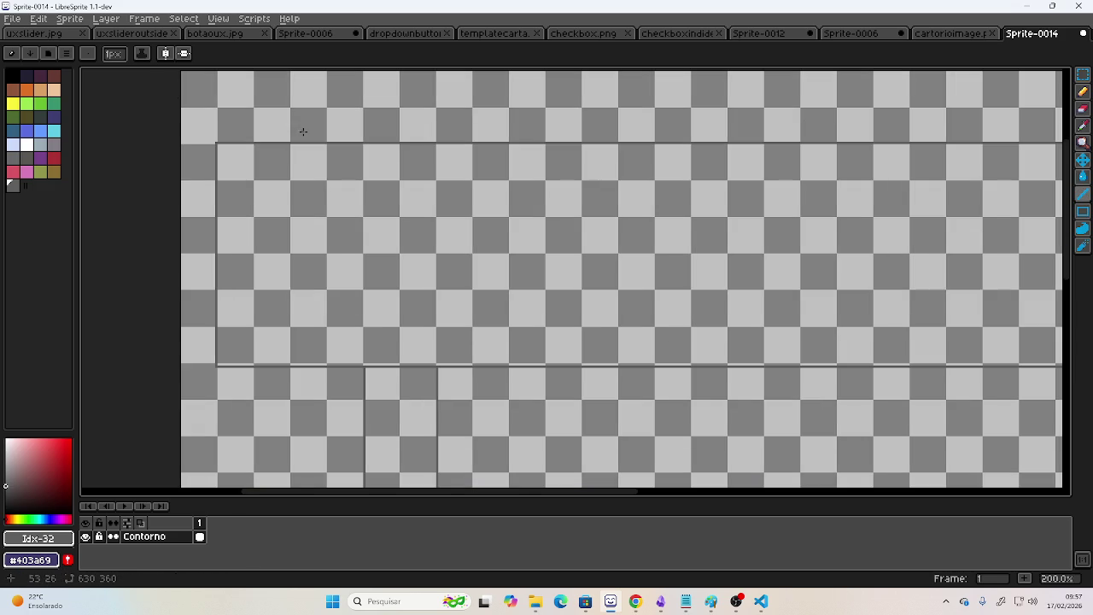
pyautogui.moveTo(216, 142); pyautogui.dragTo(253, 109)
pyautogui.hscroll(10, 581, 171)
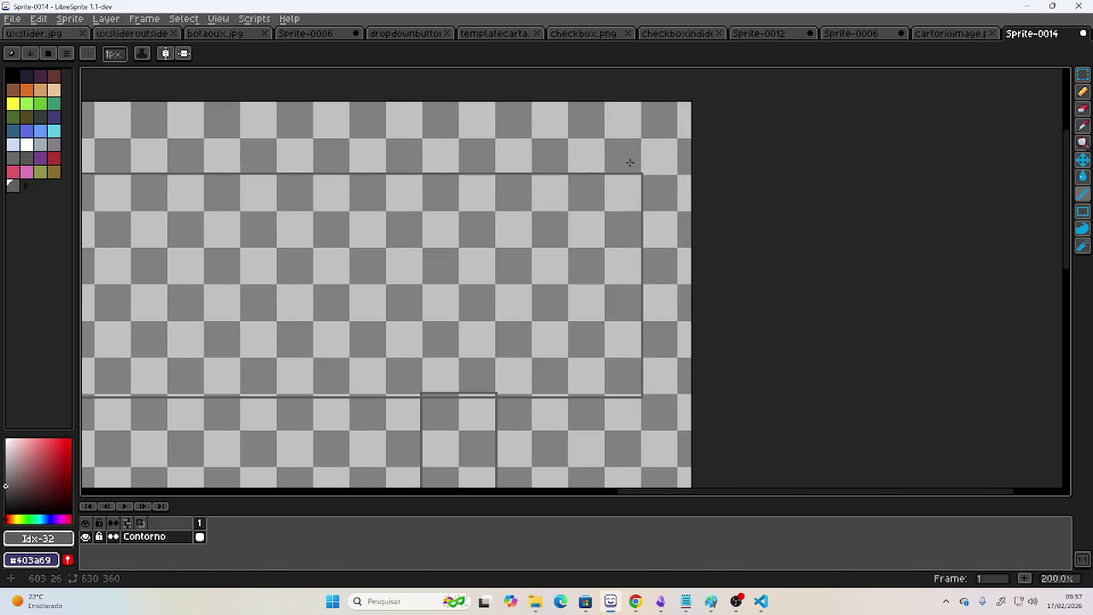
pyautogui.moveTo(639, 175); pyautogui.dragTo(679, 137)
pyautogui.scroll(-3, 646, 235)
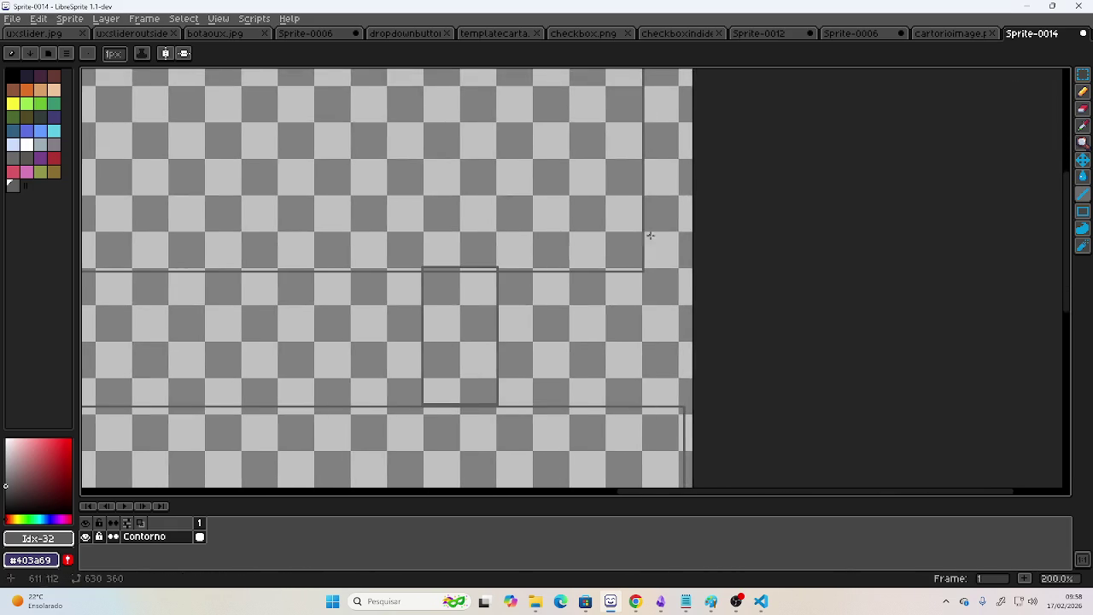
pyautogui.hscroll(1, 618, 268)
pyautogui.moveTo(618, 268)
pyautogui.mouseDown()
pyautogui.moveTo(611, 278)
pyautogui.moveTo(635, 239)
pyautogui.mouseUp()
pyautogui.scroll(1, 641, 226)
pyautogui.scroll(-1, 641, 226)
pyautogui.moveTo(632, 161); pyautogui.dragTo(613, 297)
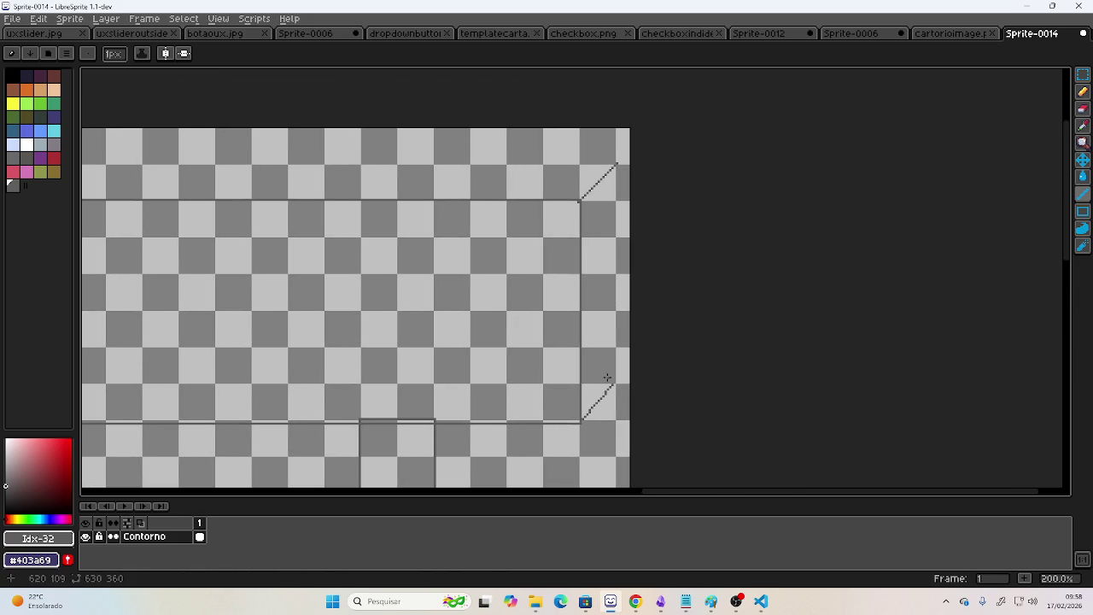
# Join the bevels with an inner vertical edge and an inner top edge.
pyautogui.moveTo(613, 384); pyautogui.dragTo(615, 165)
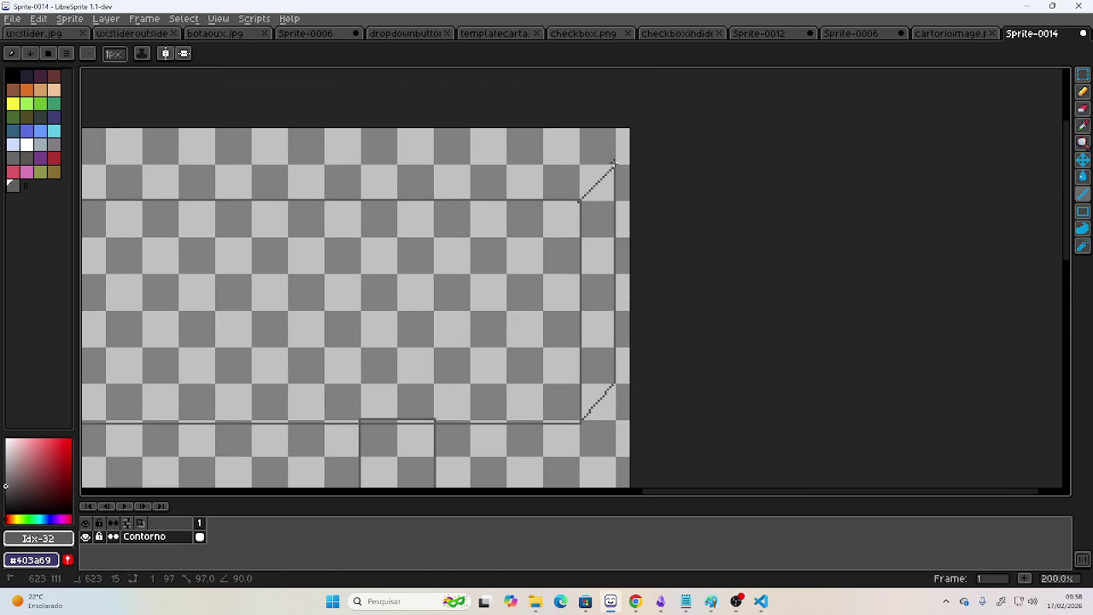
pyautogui.hscroll(-3, 763, 183)
pyautogui.hscroll(-5, 490, 193)
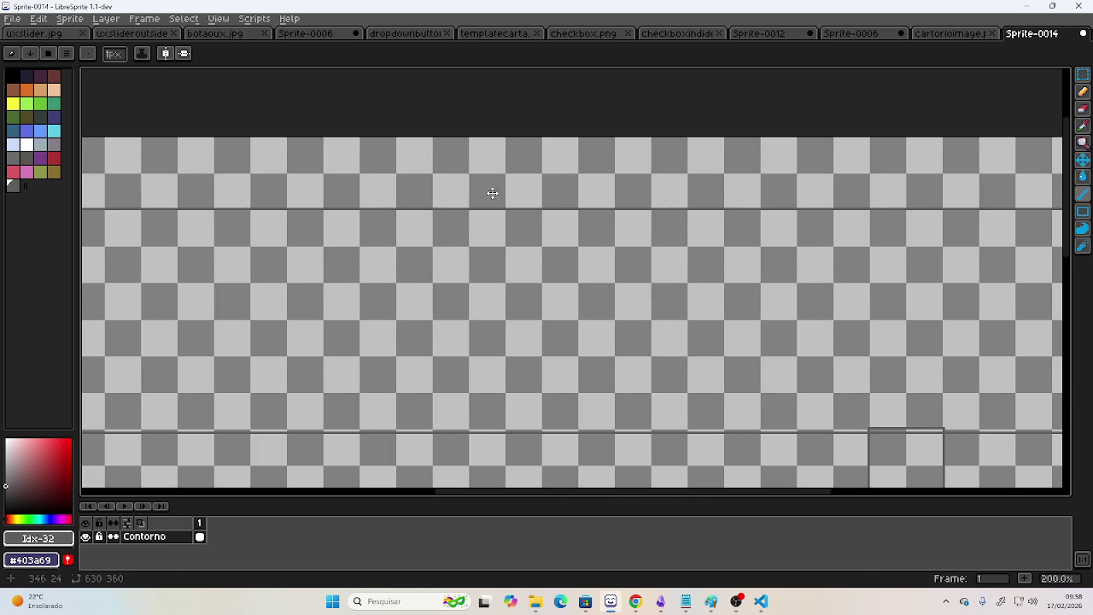
pyautogui.scroll(-1, 455, 201)
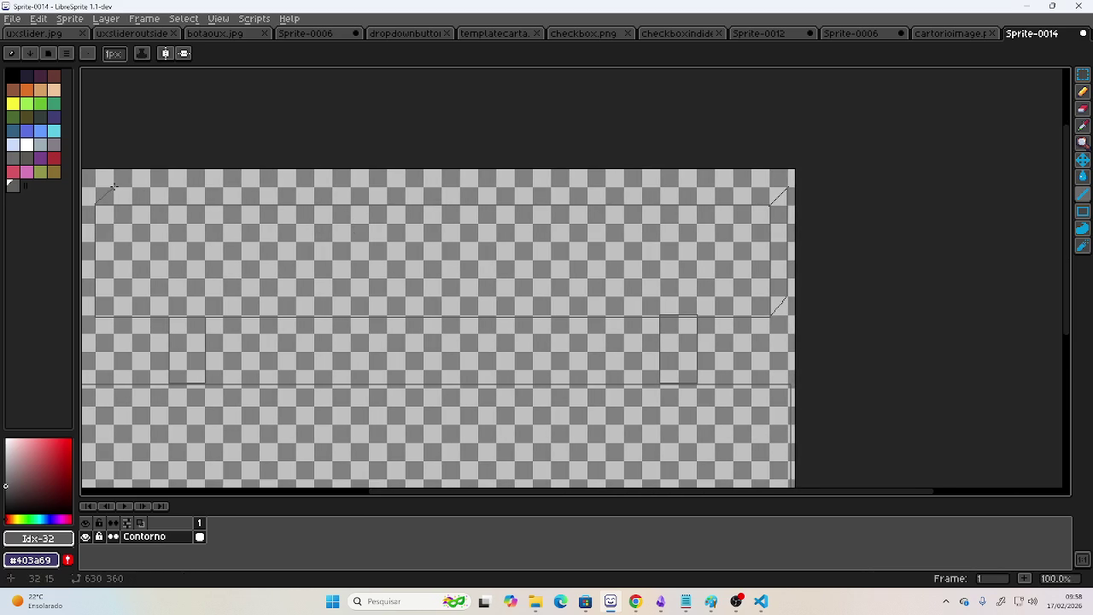
pyautogui.moveTo(114, 186); pyautogui.dragTo(786, 185)
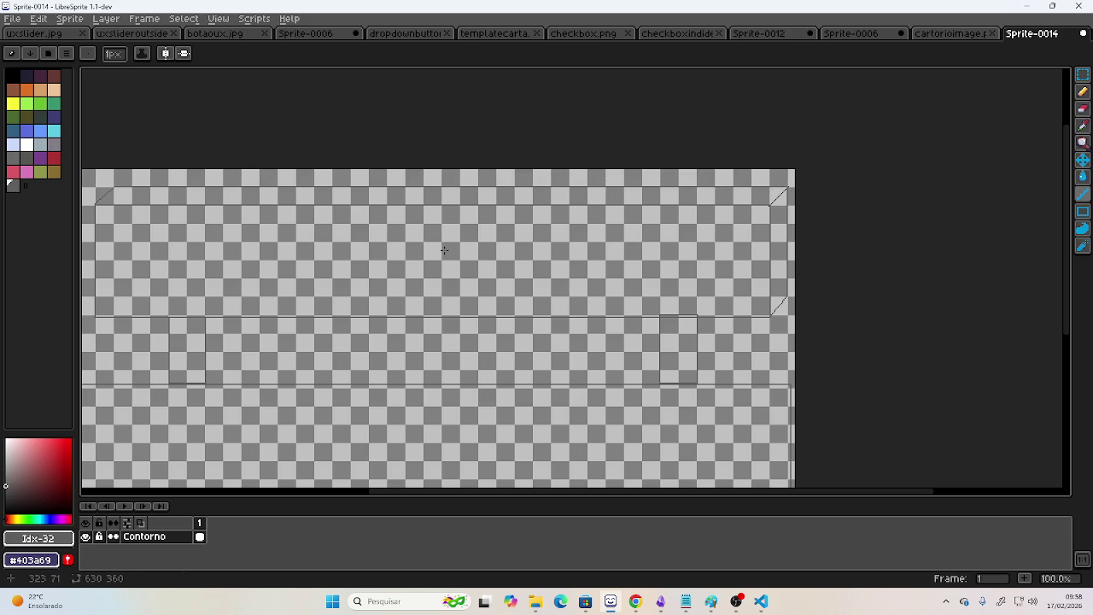
# Outline an inset rectangle inside the top panel.
pyautogui.click(1082, 211)
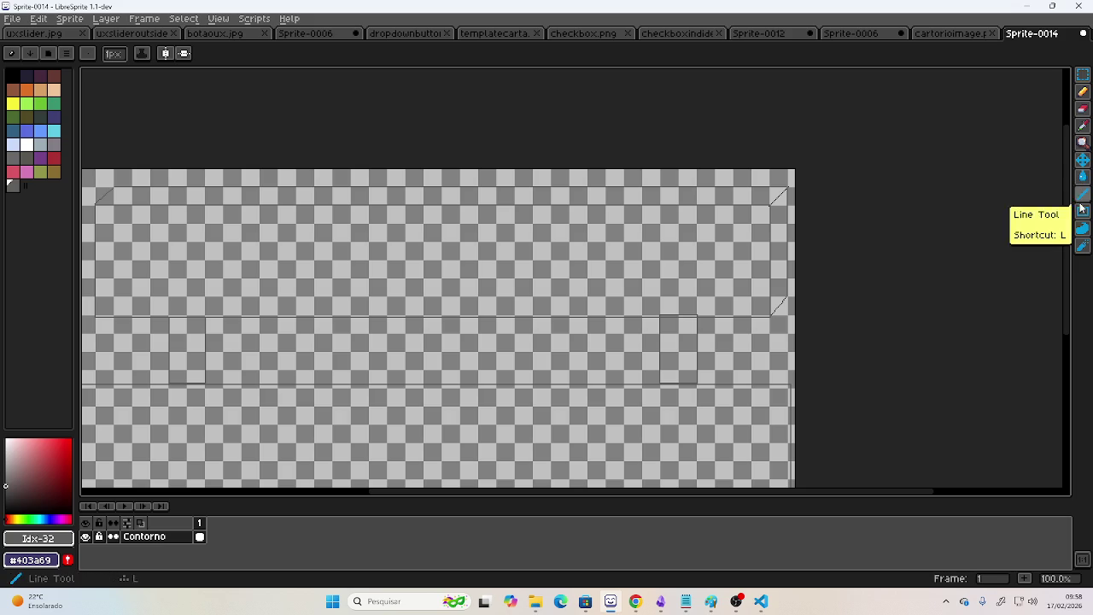
pyautogui.scroll(1, 271, 271)
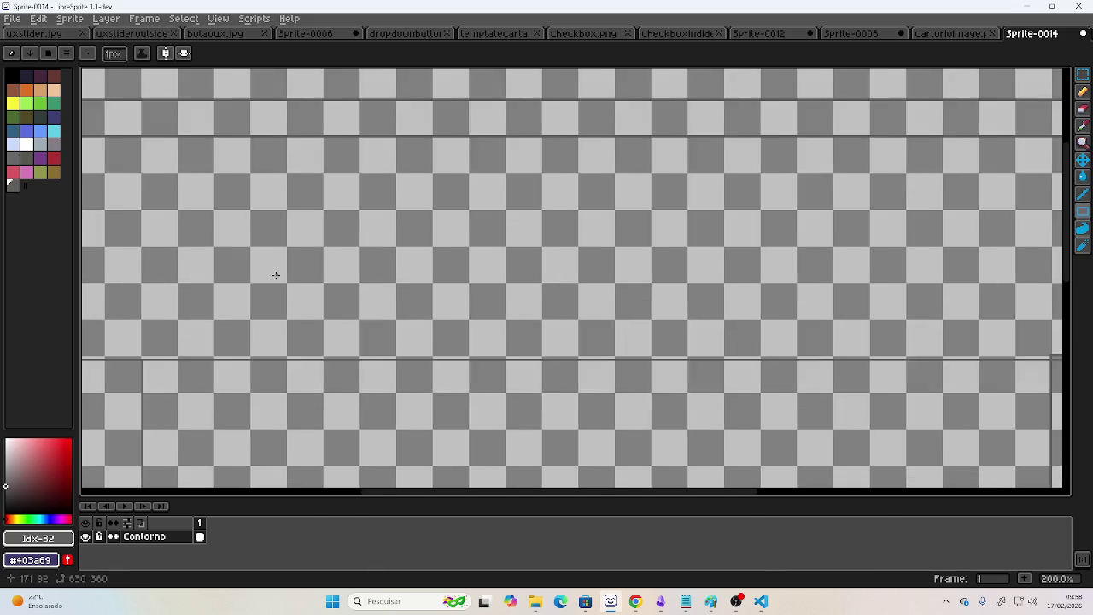
pyautogui.scroll(-1, 410, 256)
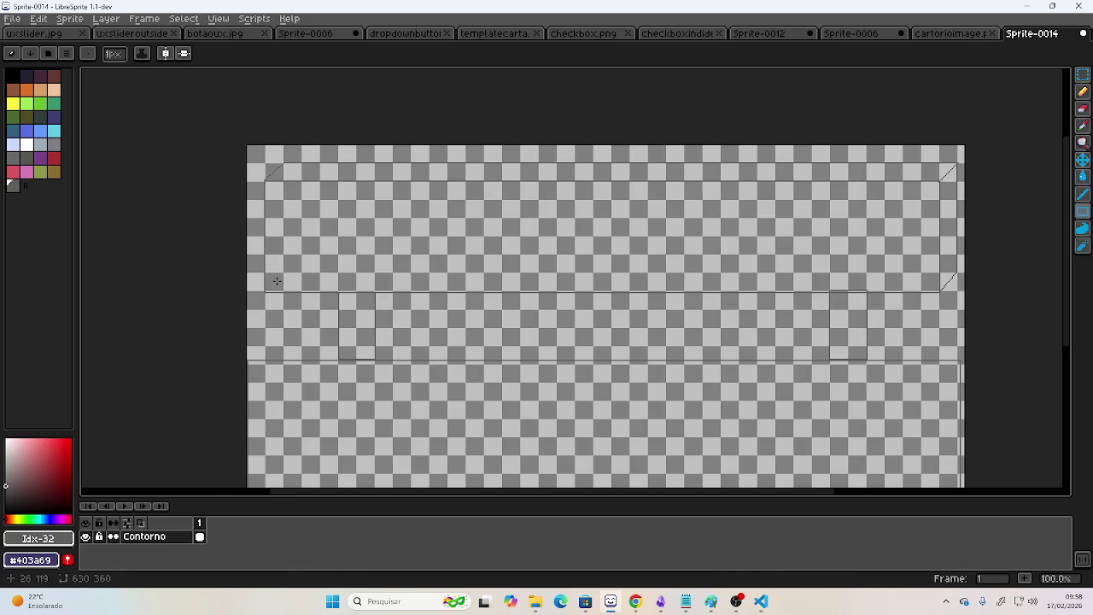
pyautogui.moveTo(273, 281); pyautogui.dragTo(931, 187)
pyautogui.scroll(-2, 854, 171)
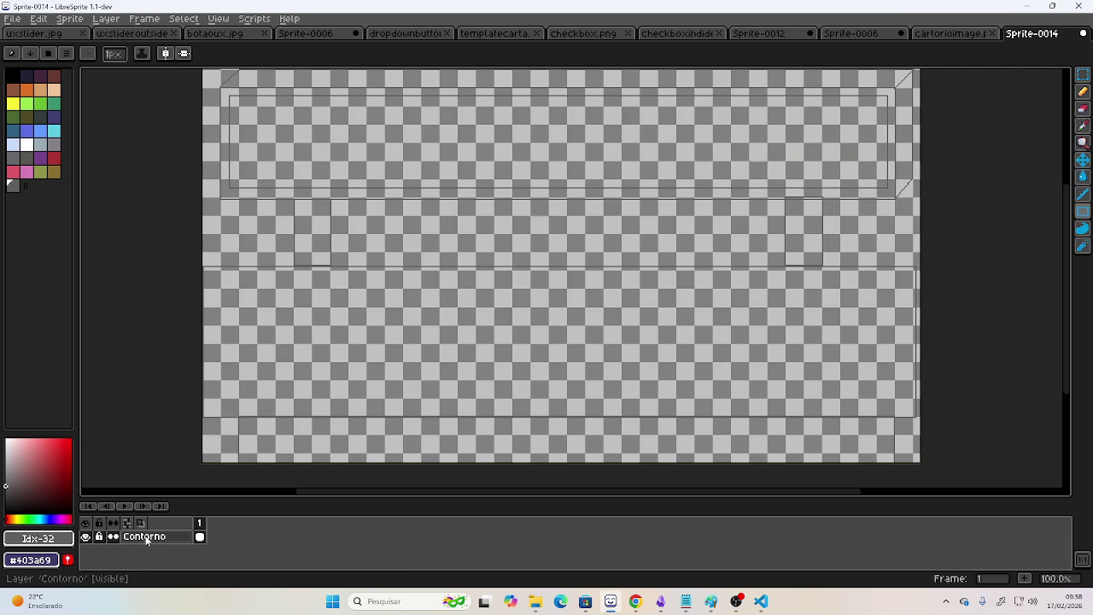
# Bucket-fill the thin bottom strip grey, undoing the accidental middle-band fill.
pyautogui.click(1083, 176)
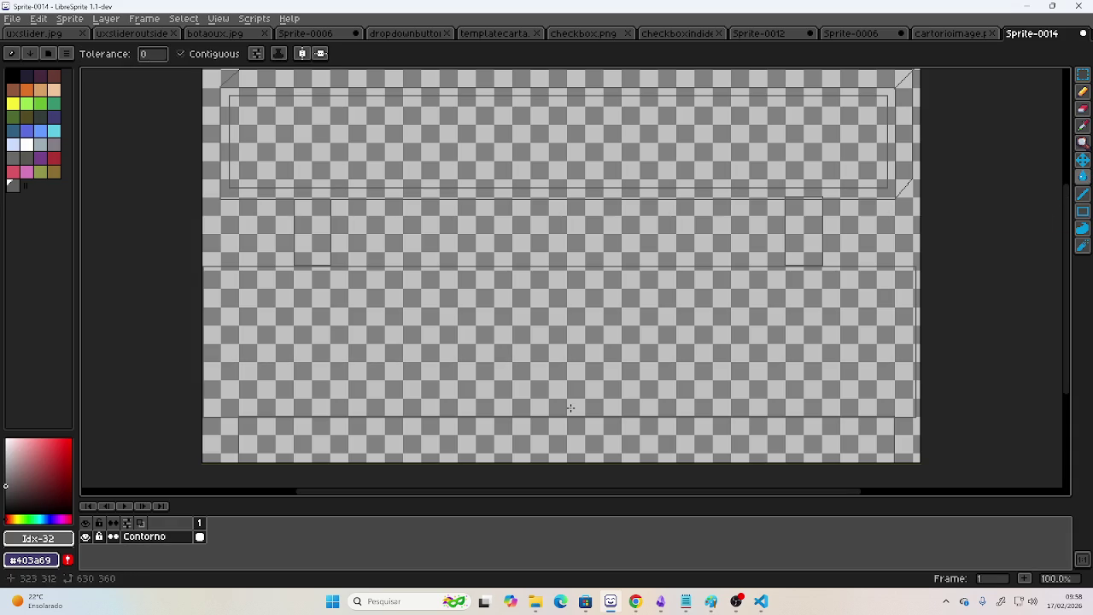
pyautogui.click(558, 437)
pyautogui.click(514, 309)
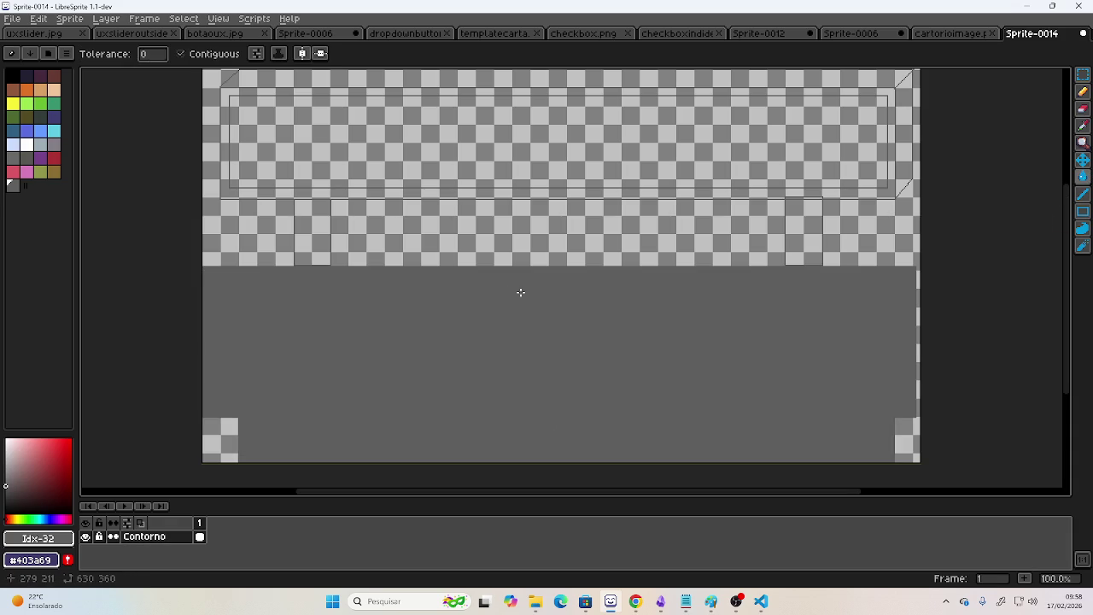
pyautogui.hotkey('ctrl', 'z')
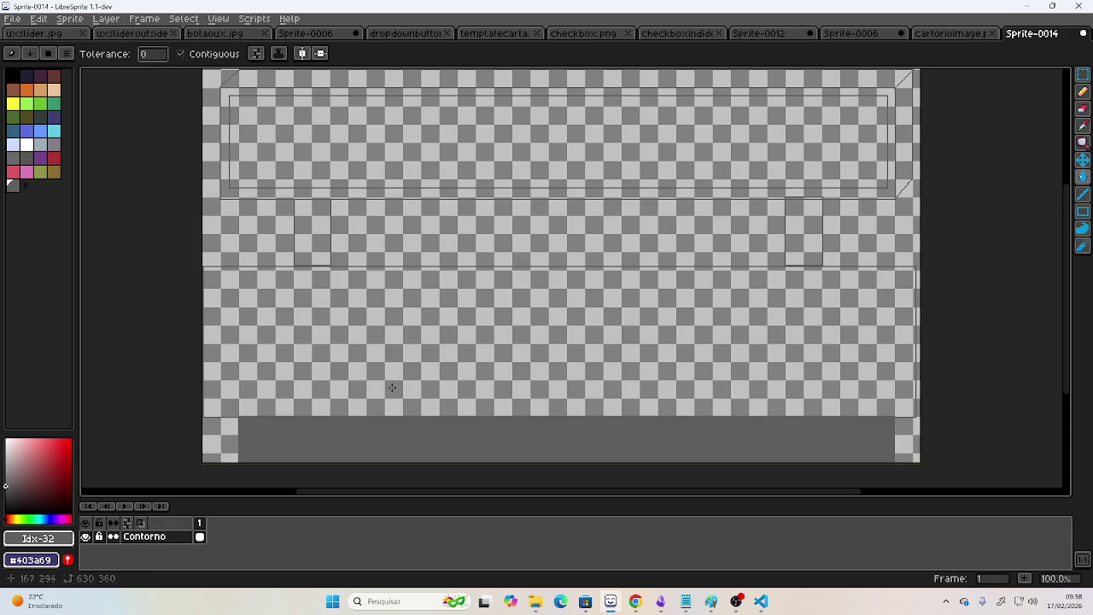
pyautogui.hotkey('alt', 'Tab')
pyautogui.hotkey('alt', 'Tab')
pyautogui.press('Tab')
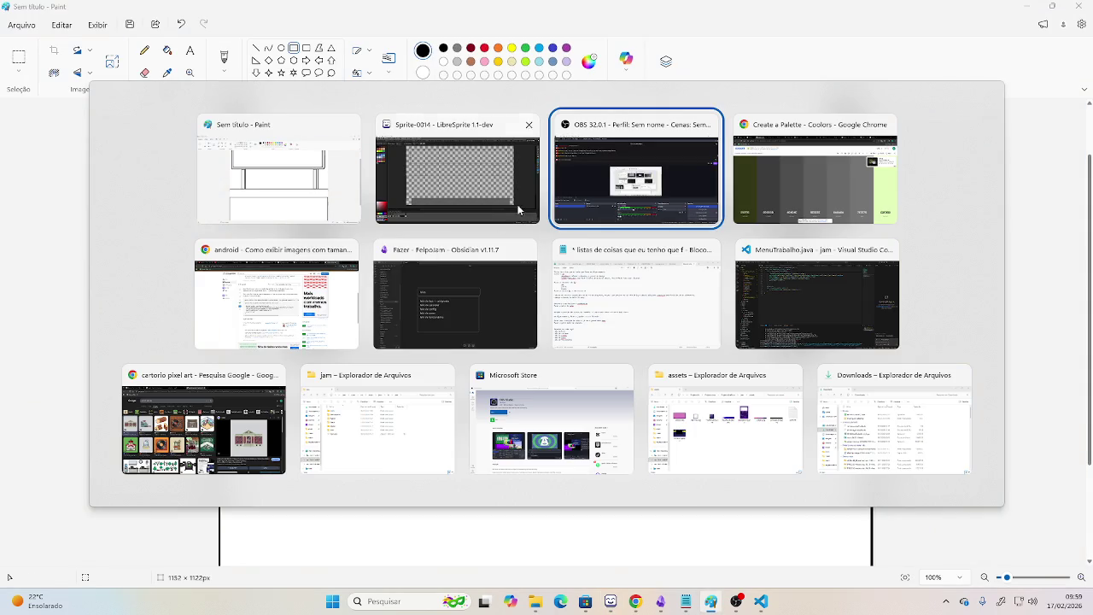
pyautogui.hotkey('alt', 'Tab')
# Copy the 3D3D3D Gunmetal hex from Coolors and return to LibreSprite's foreground colour editor.
pyautogui.press('Tab')
pyautogui.press('Tab')
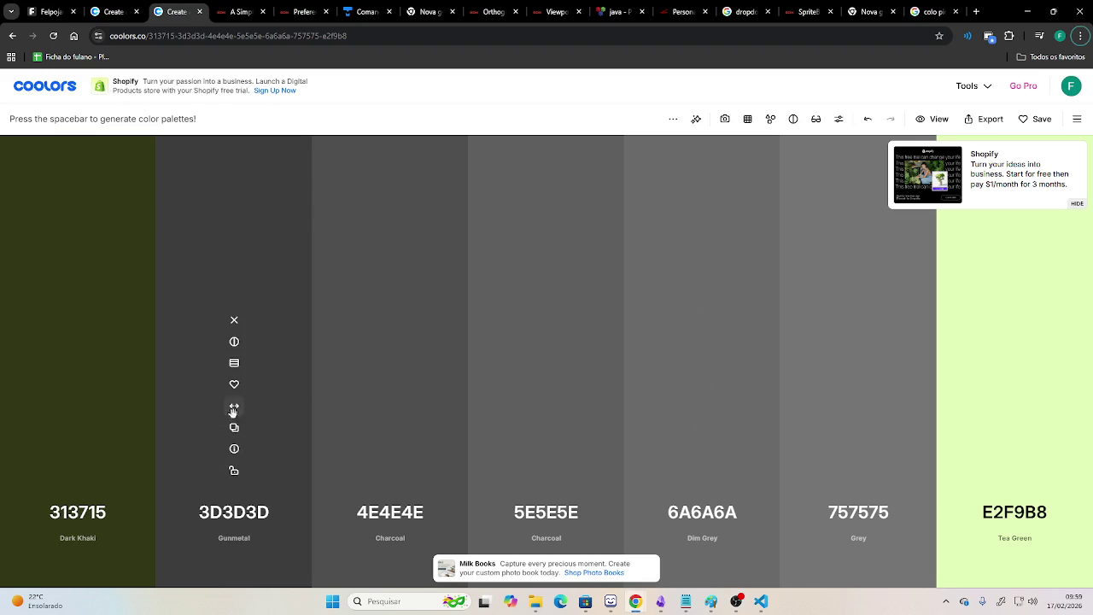
pyautogui.click(234, 433)
pyautogui.hotkey('alt', 'Tab')
pyautogui.hotkey('alt', 'Tab')
pyautogui.hotkey('alt', 'Tab')
pyautogui.press('Tab')
pyautogui.hotkey('alt', 'Tab')
pyautogui.hotkey('alt', 'Tab')
pyautogui.press('Tab')
pyautogui.press('Tab')
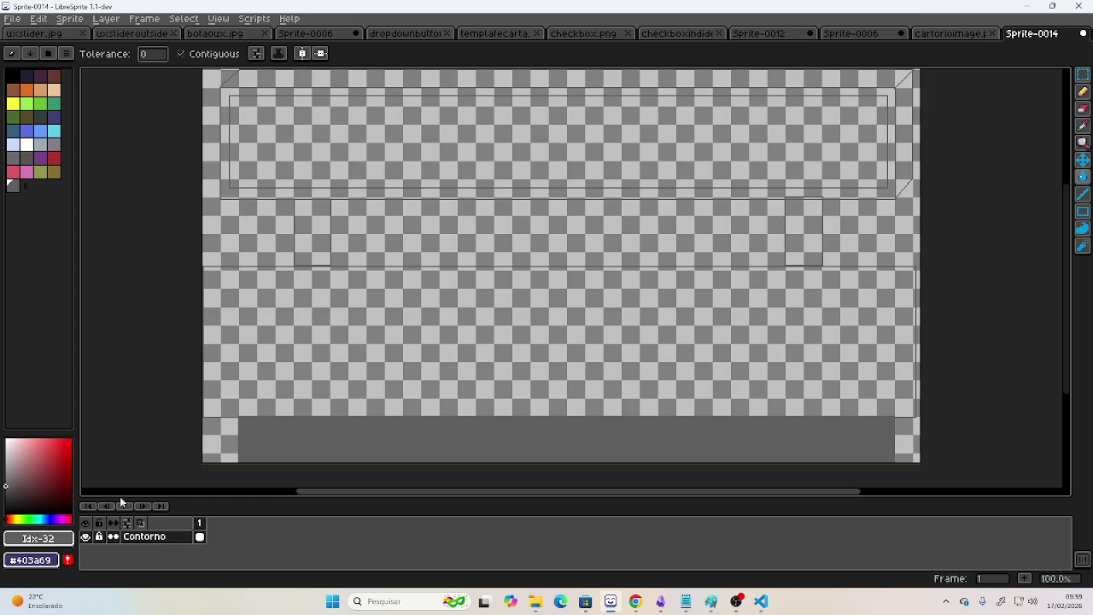
pyautogui.click(52, 557)
# Paste 3D3D3D into the hex field to make it the foreground colour.
pyautogui.click(198, 446)
pyautogui.hotkey('ctrl', 'v')
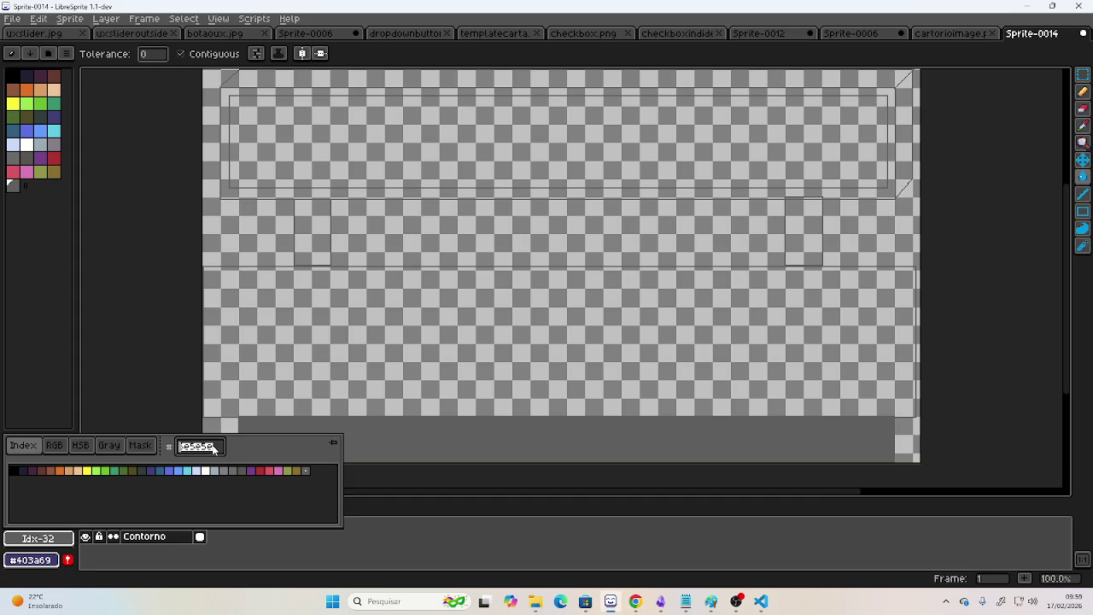
pyautogui.hotkey('ctrl', 'v')
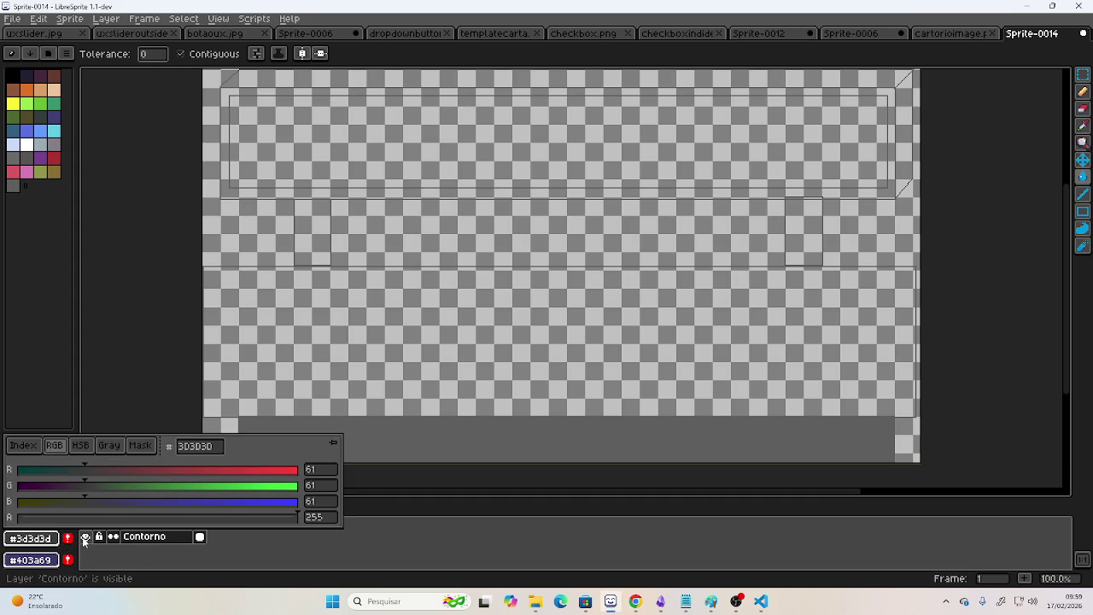
pyautogui.click(27, 185)
# Bucket-fill the bottom bar with 3D3D3D and the middle band with medium grey.
pyautogui.click(413, 437)
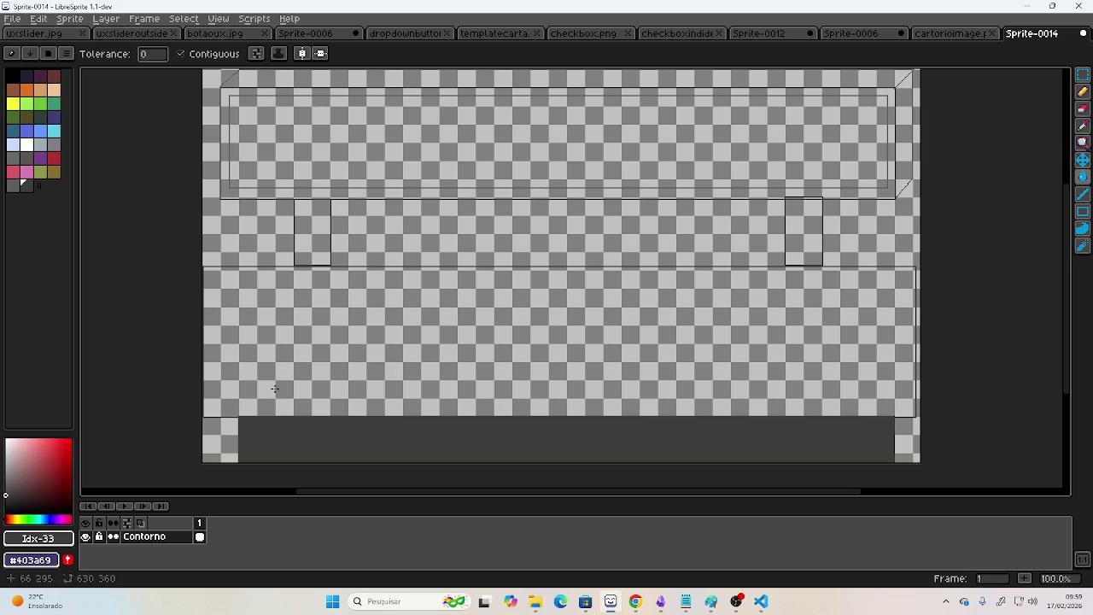
pyautogui.click(12, 184)
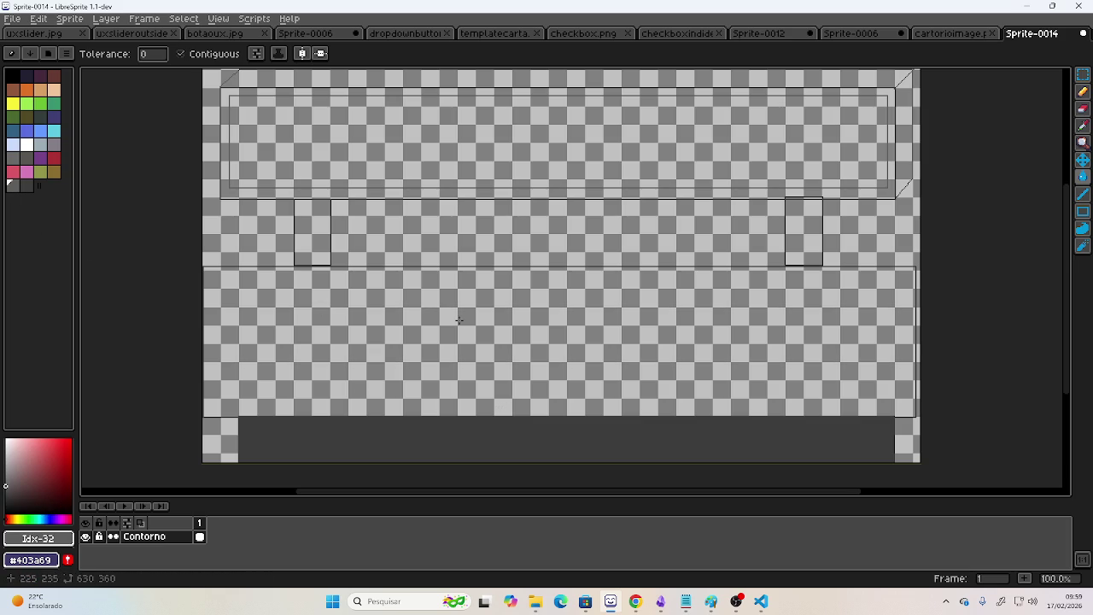
pyautogui.click(478, 334)
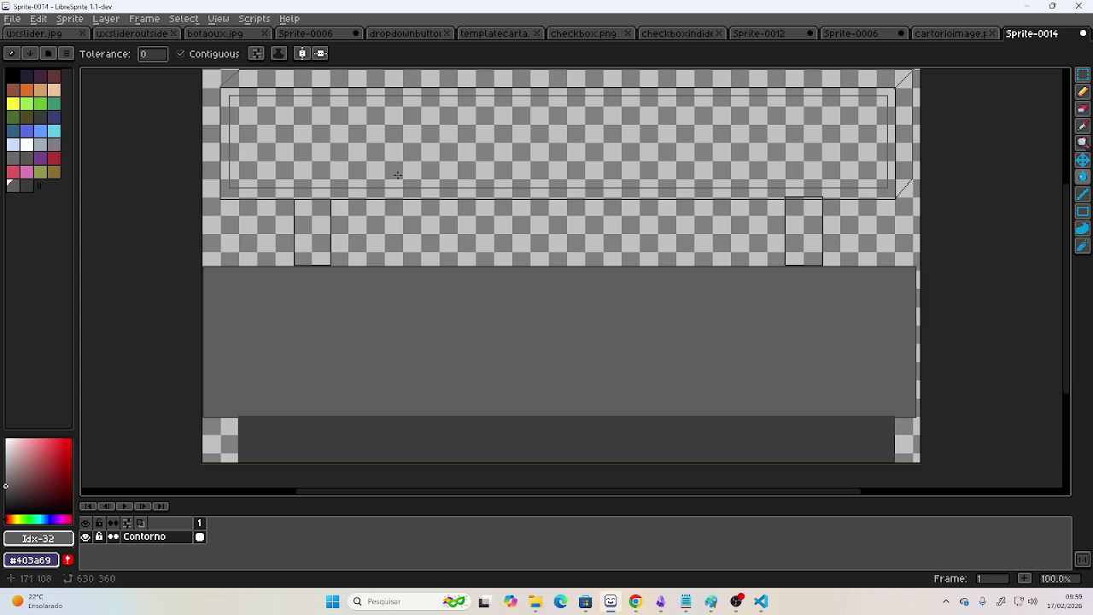
# Copy 4E4E4E from Coolors, set it as foreground, and bucket-fill the middle band.
pyautogui.hotkey('alt', 'Tab')
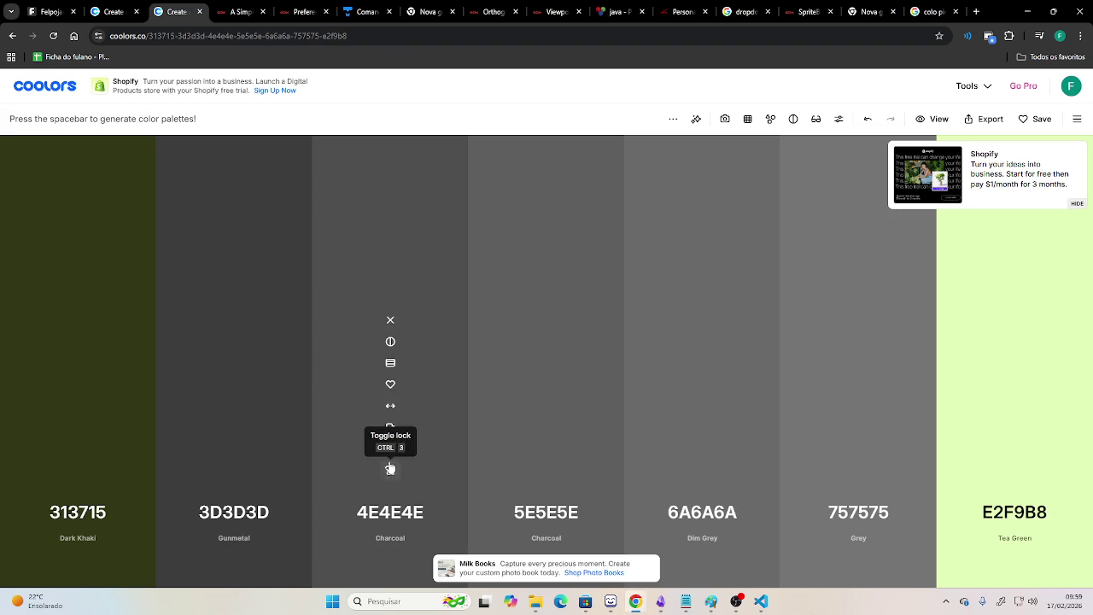
pyautogui.click(390, 426)
pyautogui.hotkey('alt', 'Tab')
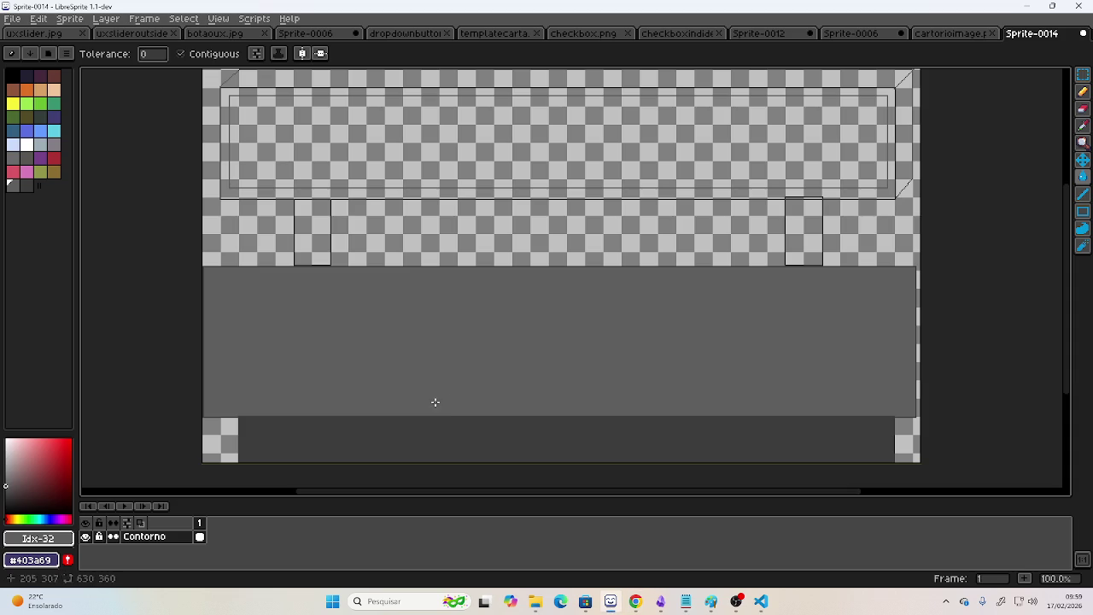
pyautogui.click(38, 537)
pyautogui.doubleClick(209, 448)
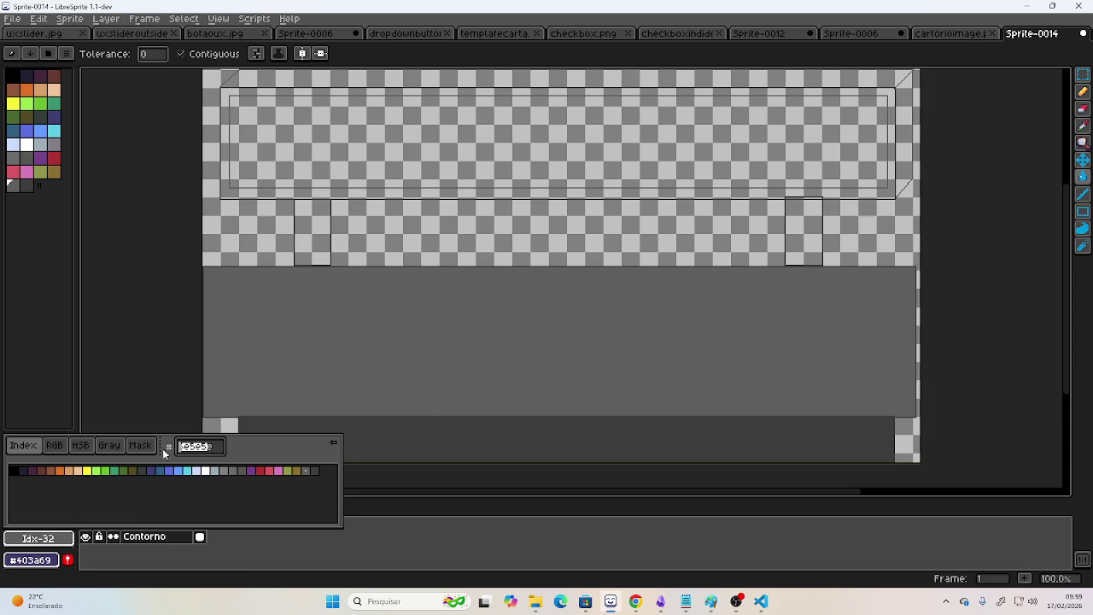
pyautogui.hotkey('ctrl', 'v')
pyautogui.press('Return')
pyautogui.click(98, 554)
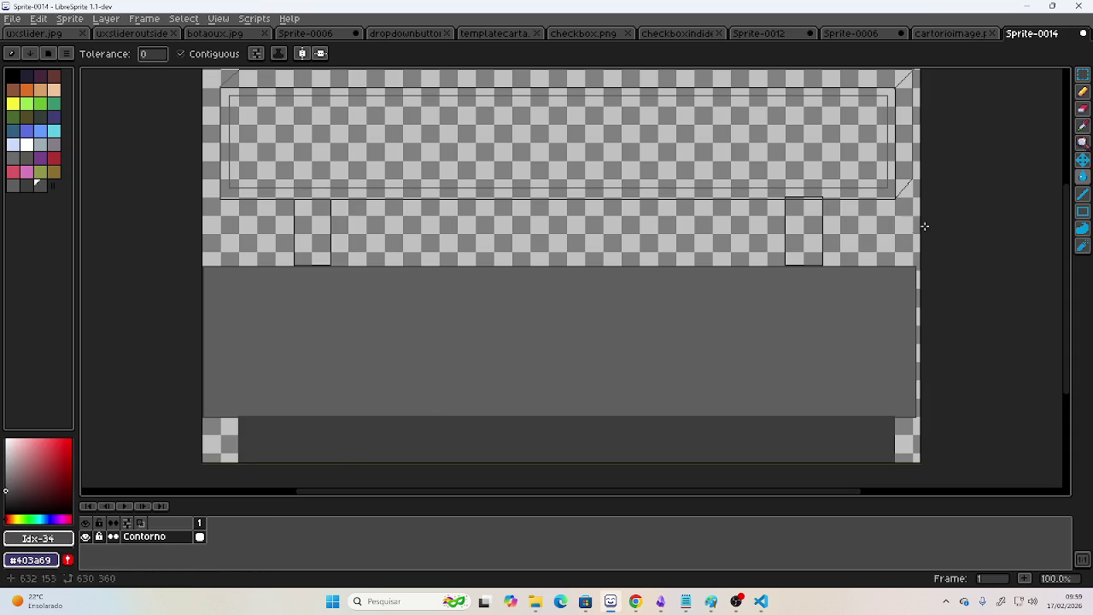
pyautogui.click(642, 325)
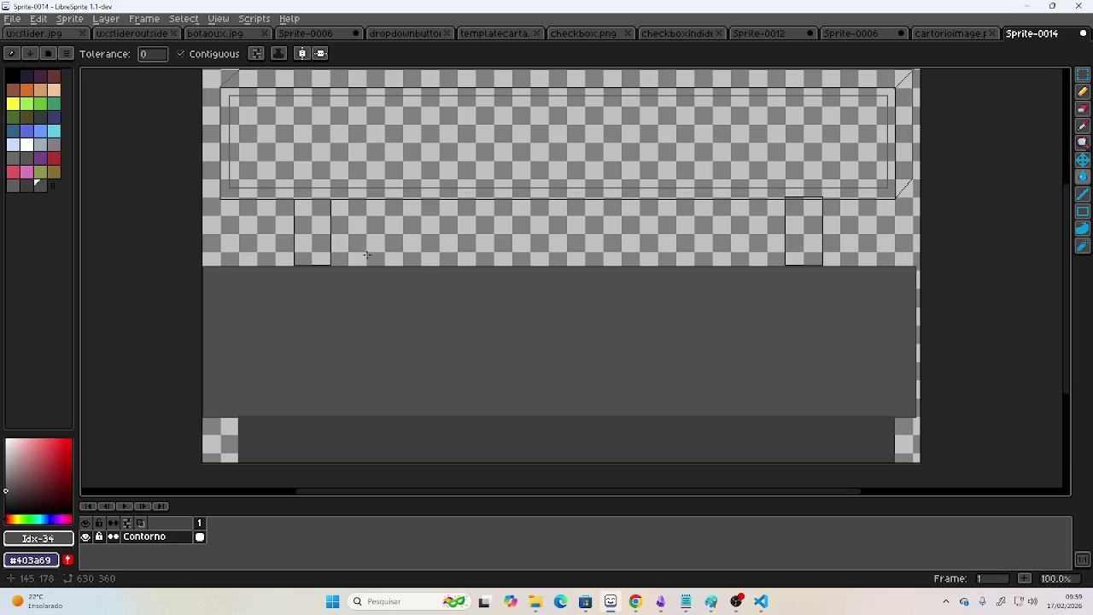
# Eyedrop the canvas grey, lighten it slightly, and fill both small rectangles.
pyautogui.scroll(1, 491, 138)
pyautogui.scroll(-1, 491, 138)
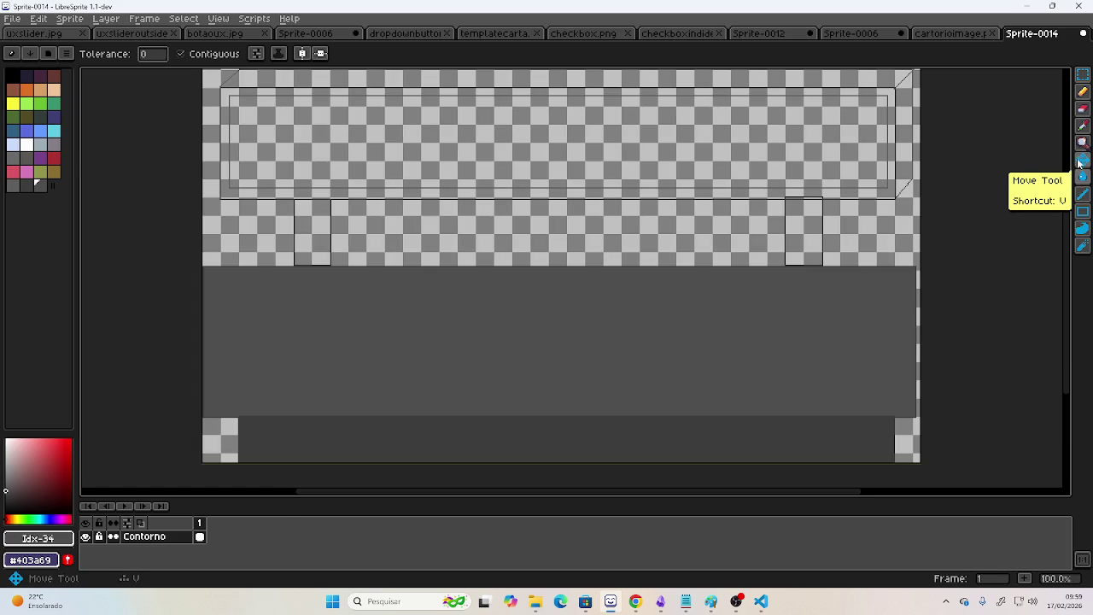
pyautogui.click(1082, 126)
pyautogui.click(858, 431)
pyautogui.click(5, 493)
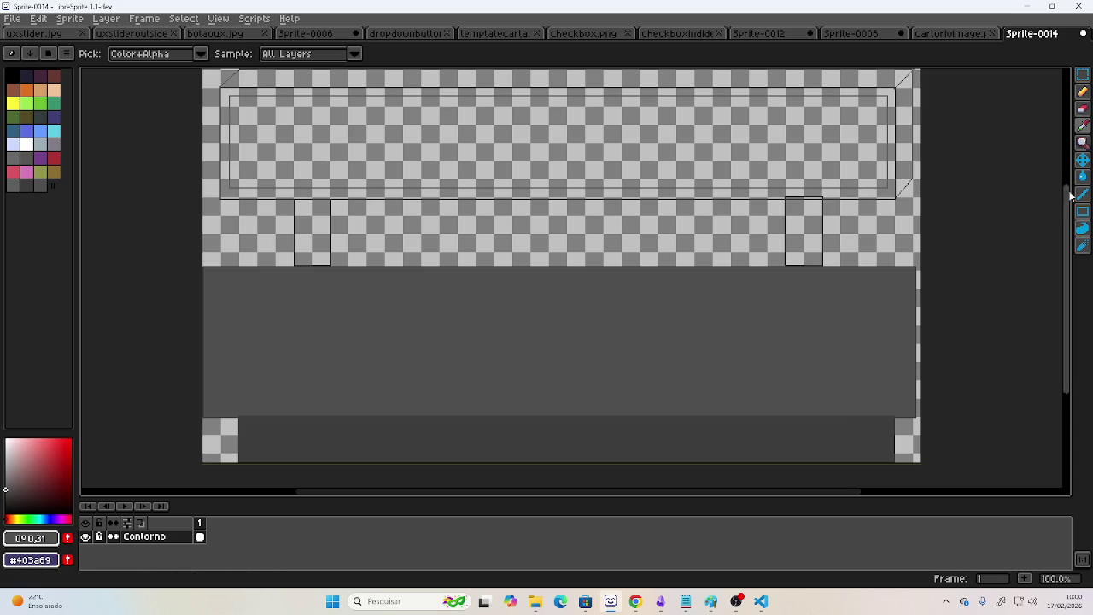
pyautogui.click(1082, 159)
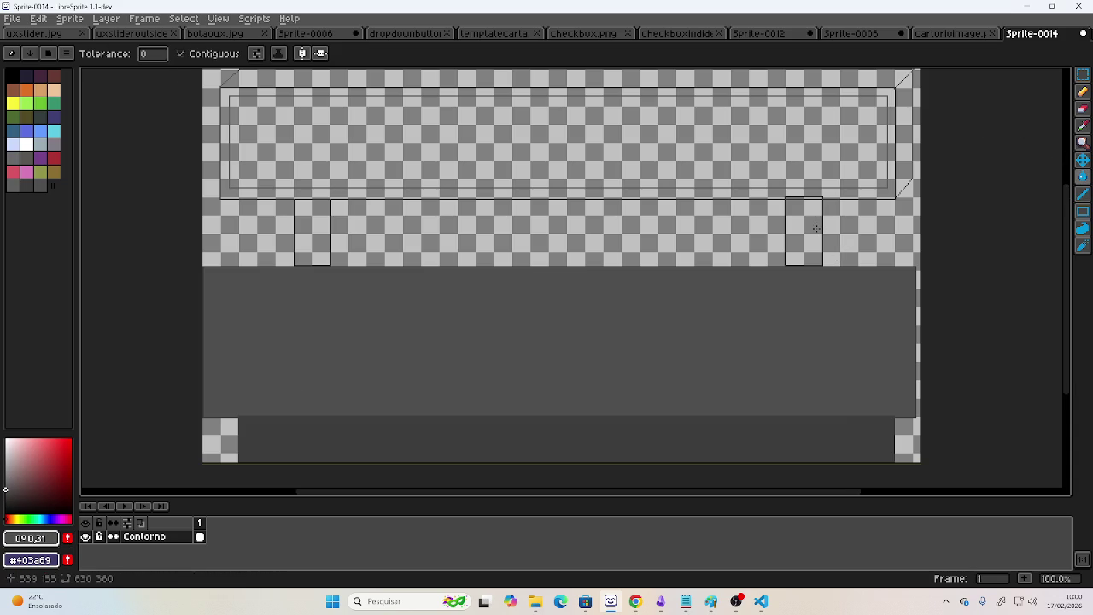
pyautogui.click(790, 227)
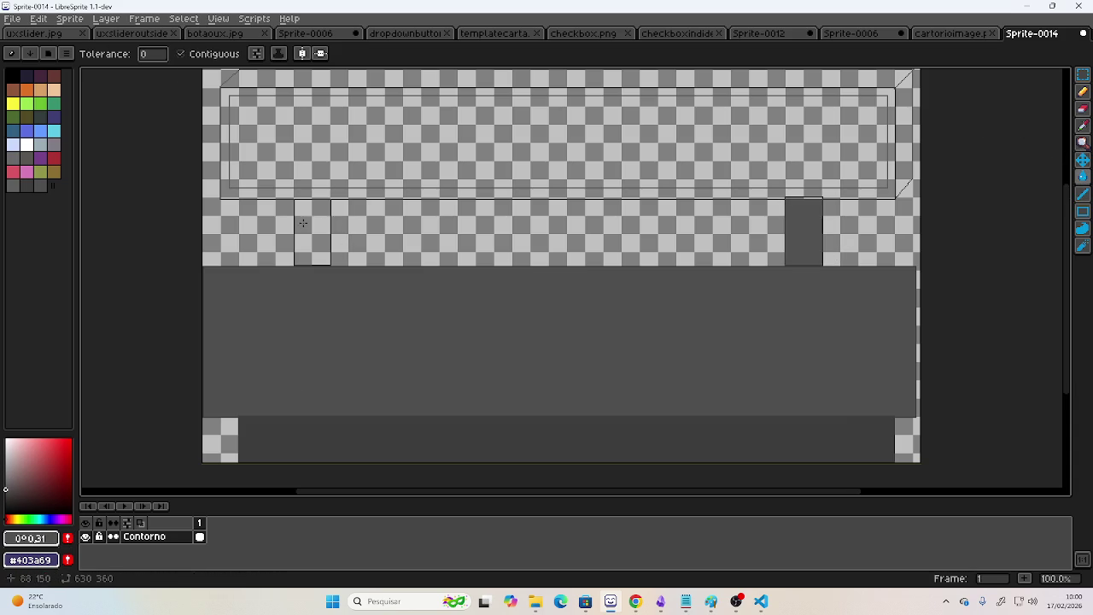
pyautogui.click(303, 223)
# Tune the grey to 31% brightness and refill the left rectangle with it.
pyautogui.click(5, 484)
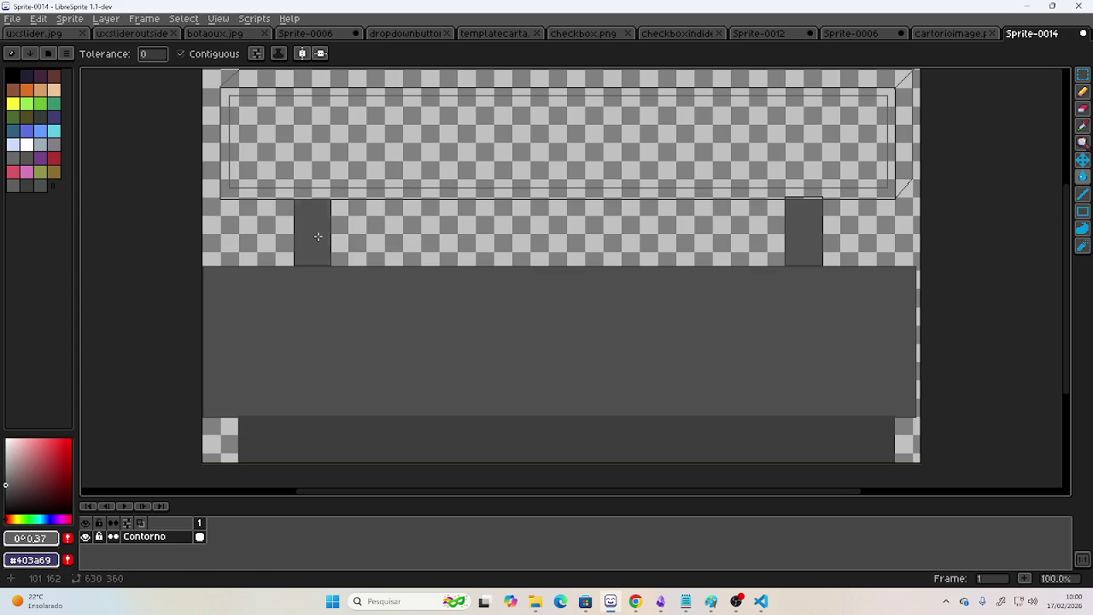
pyautogui.click(318, 236)
pyautogui.click(4, 491)
pyautogui.click(6, 489)
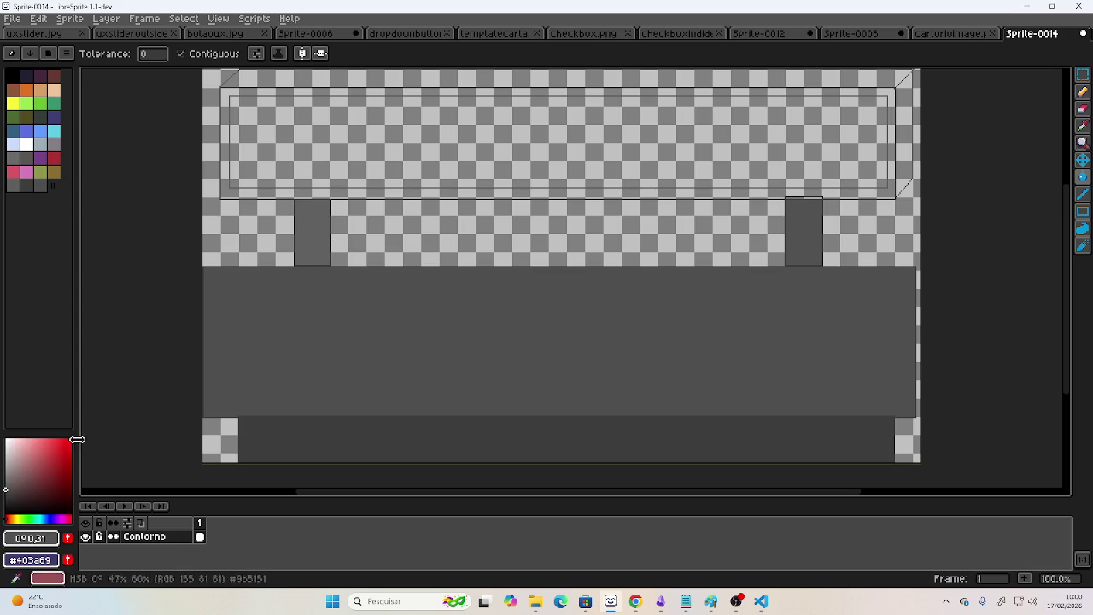
pyautogui.click(307, 217)
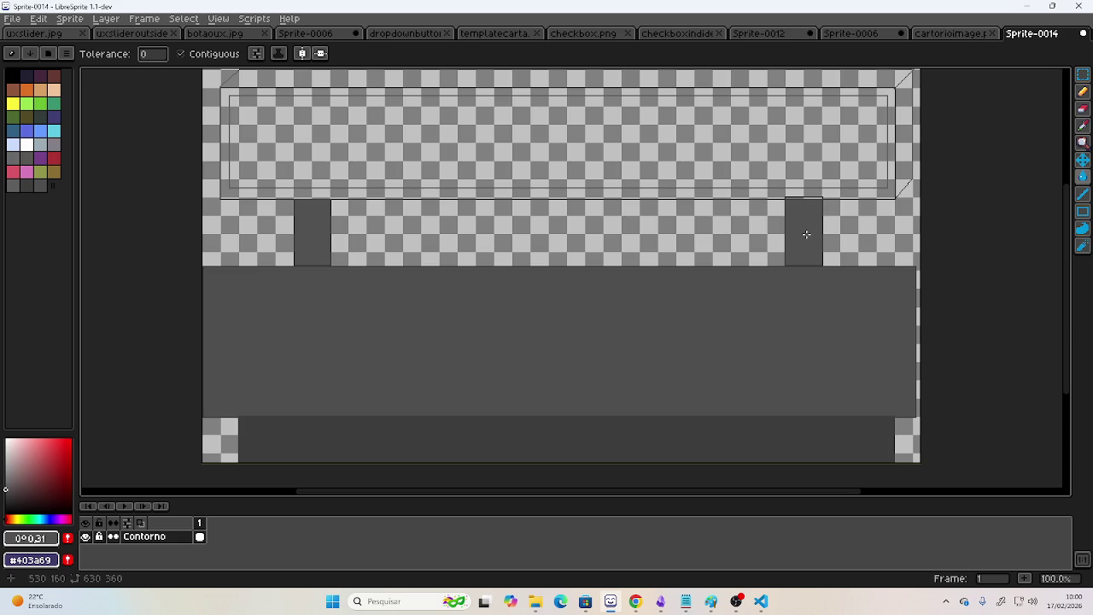
pyautogui.scroll(1, 683, 189)
pyautogui.scroll(-1, 594, 177)
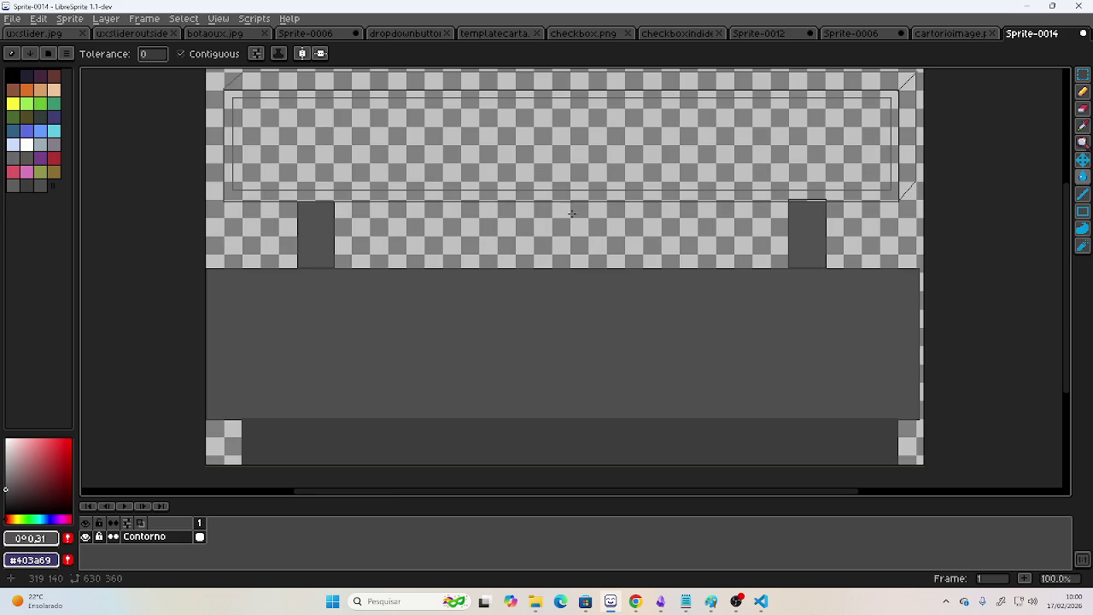
pyautogui.moveTo(571, 190); pyautogui.dragTo(567, 218)
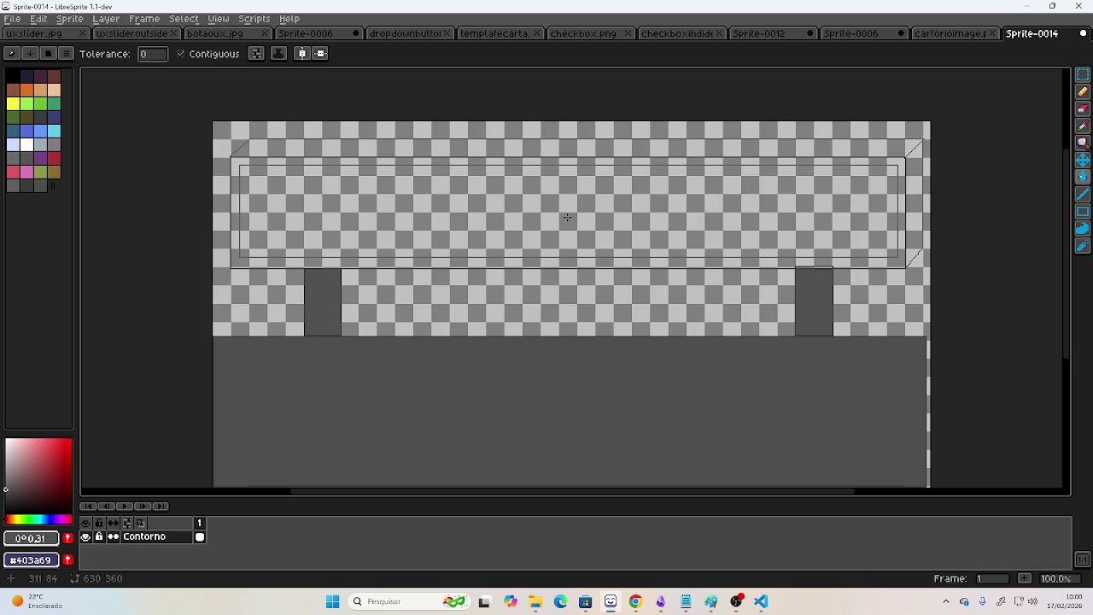
# Fill the top frame's border ring with grey and copy 464646 from Coolors.
pyautogui.click(544, 259)
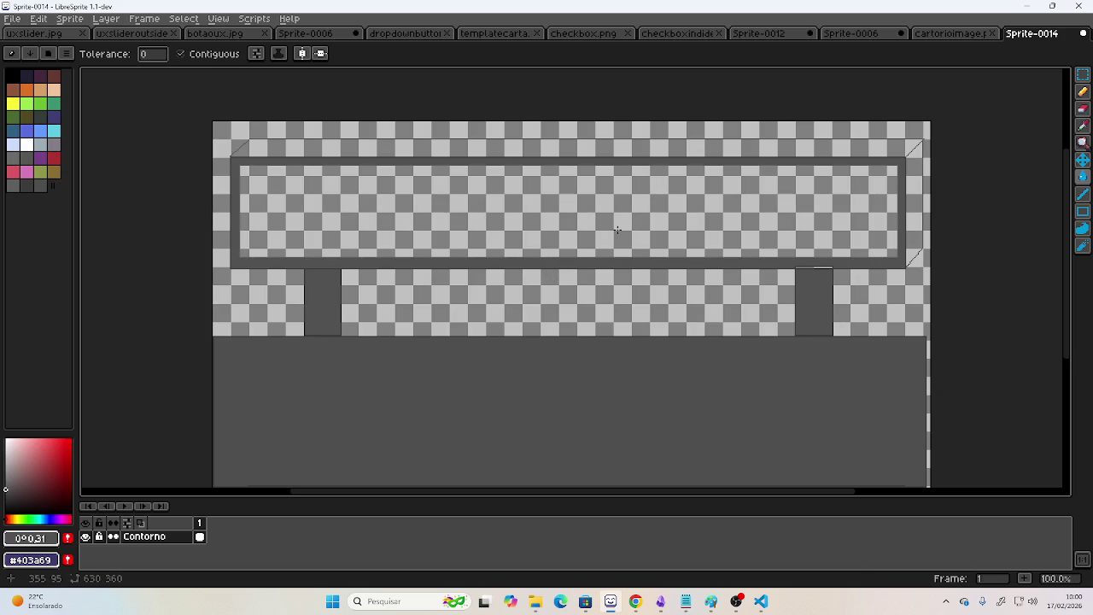
pyautogui.hotkey('alt', 'Tab')
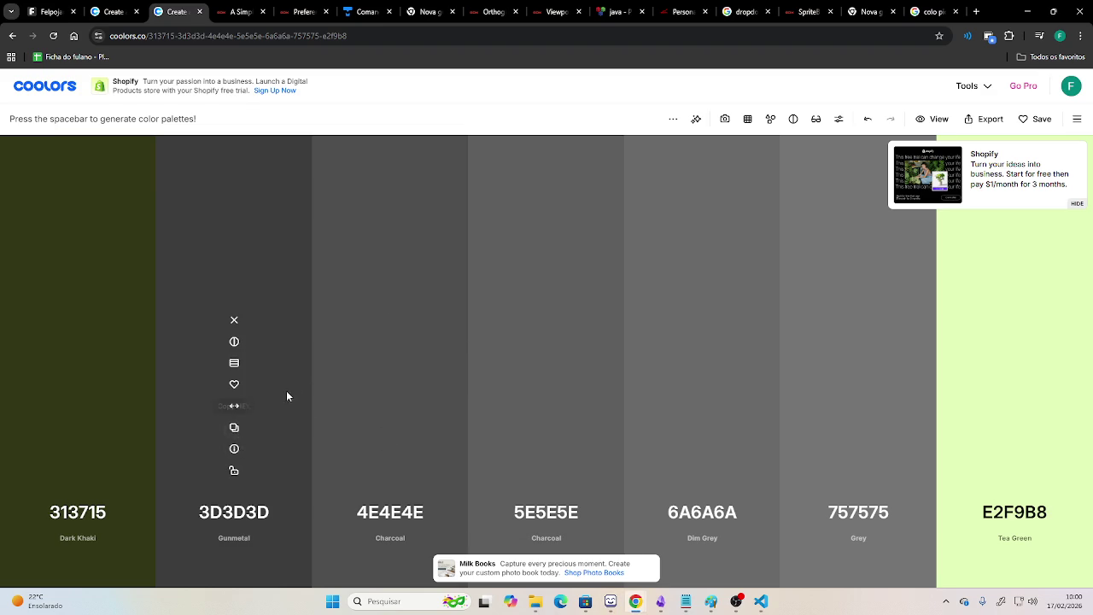
pyautogui.click(312, 361)
pyautogui.click(342, 427)
pyautogui.hotkey('alt', 'Tab')
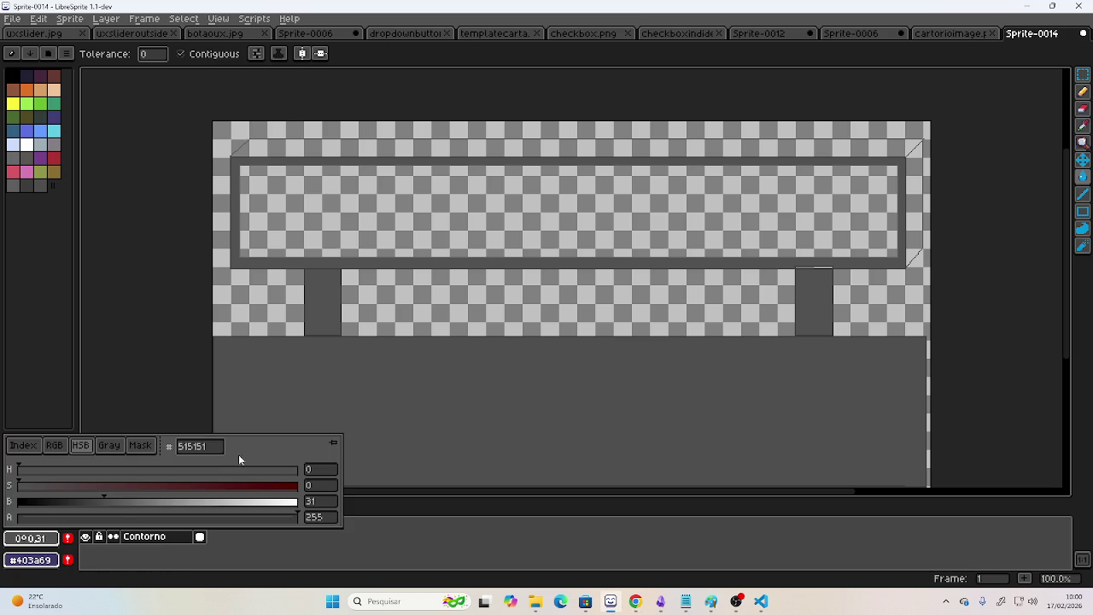
# Set the foreground to 464646 and fill the top and right bevel strips.
pyautogui.doubleClick(206, 446)
pyautogui.hotkey('ctrl', 'v')
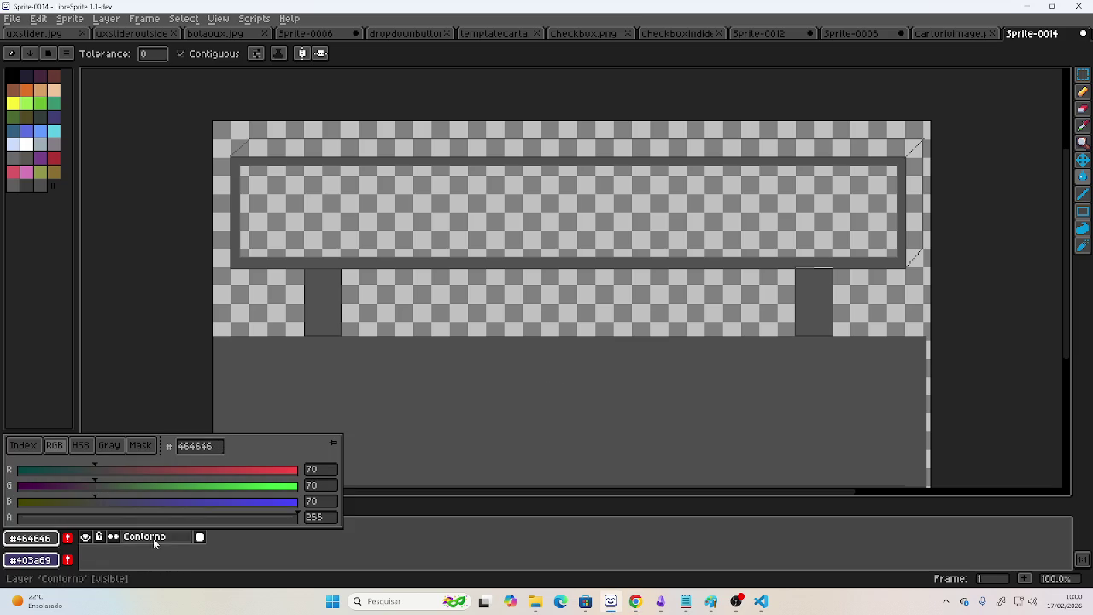
pyautogui.press('Return')
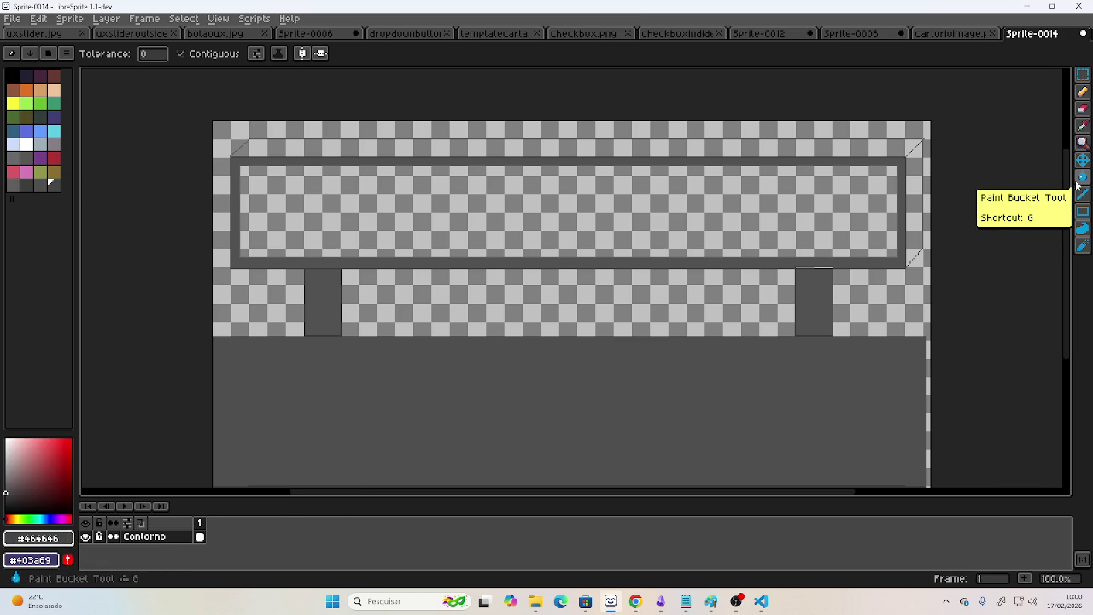
pyautogui.click(833, 146)
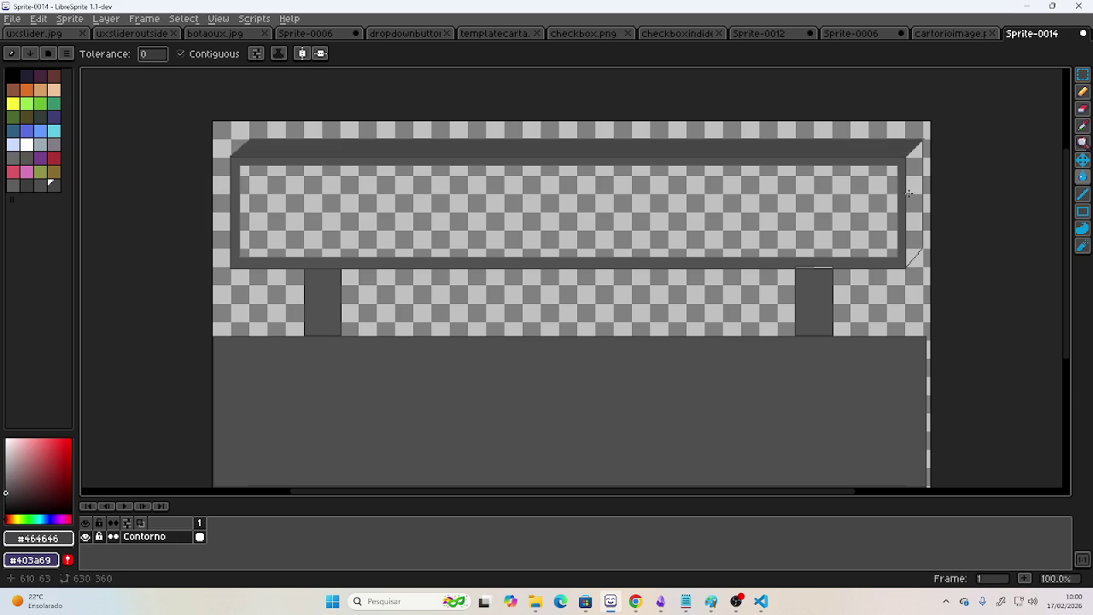
pyautogui.click(913, 195)
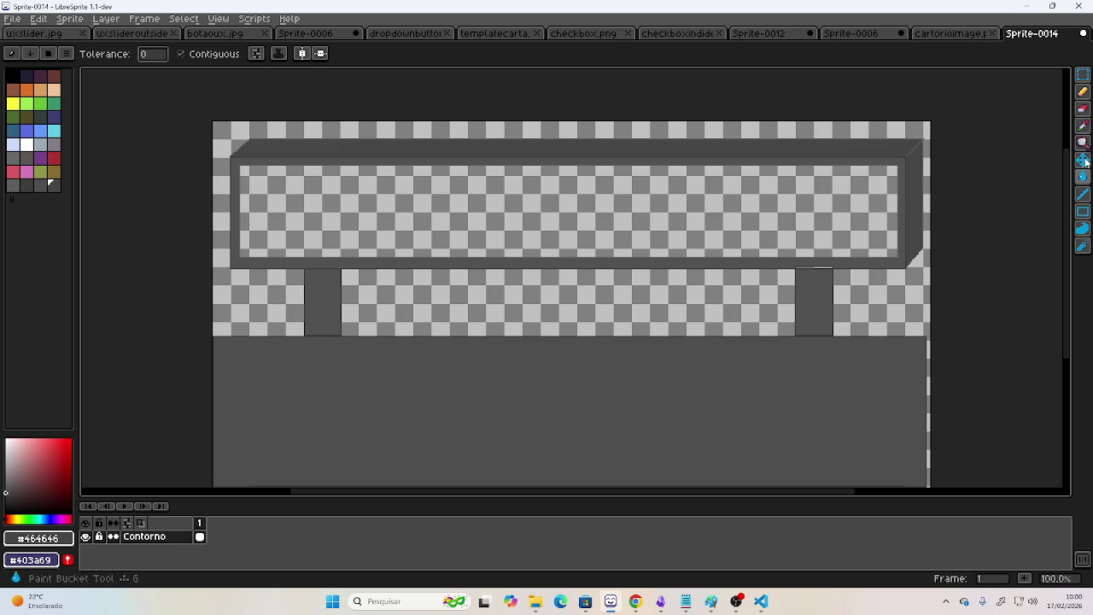
pyautogui.click(1083, 92)
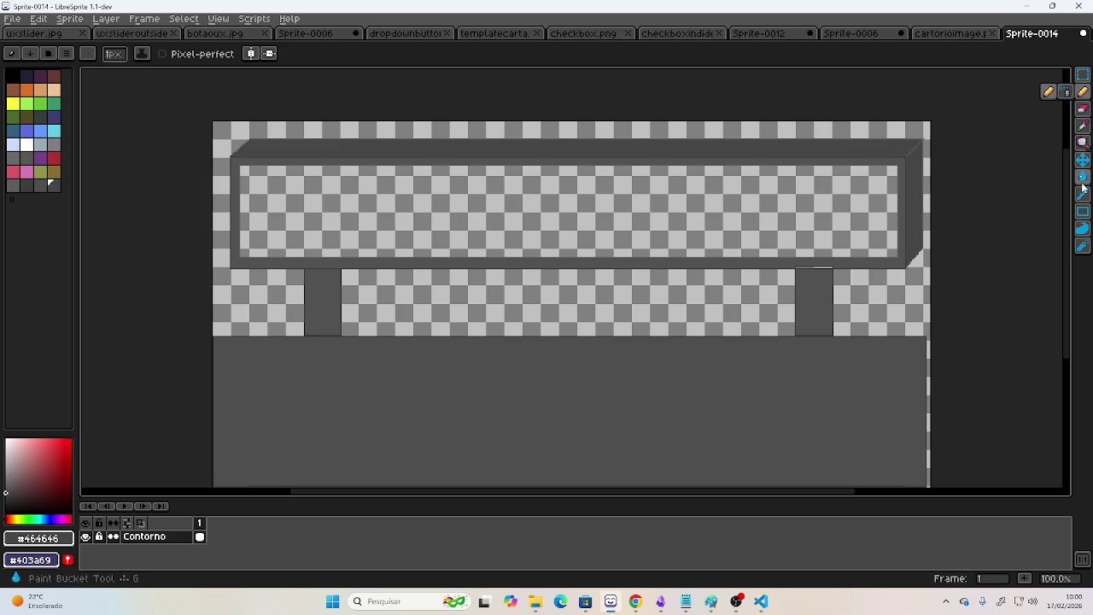
pyautogui.click(1082, 126)
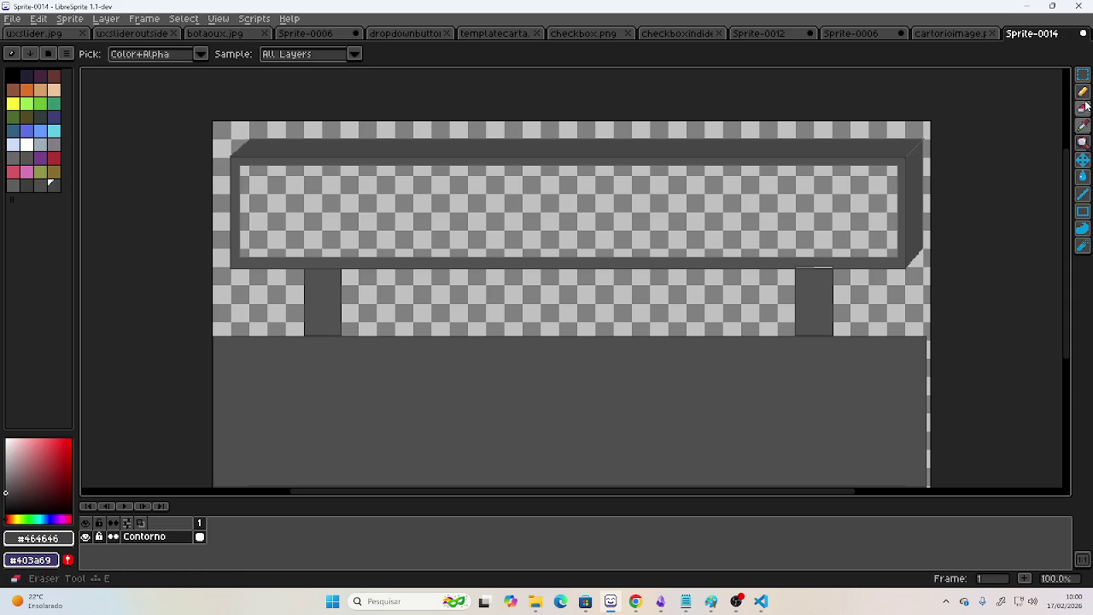
# Draw two vertical lines beside the support post and fill the strip between them dark grey.
pyautogui.click(1082, 194)
pyautogui.scroll(2, 919, 283)
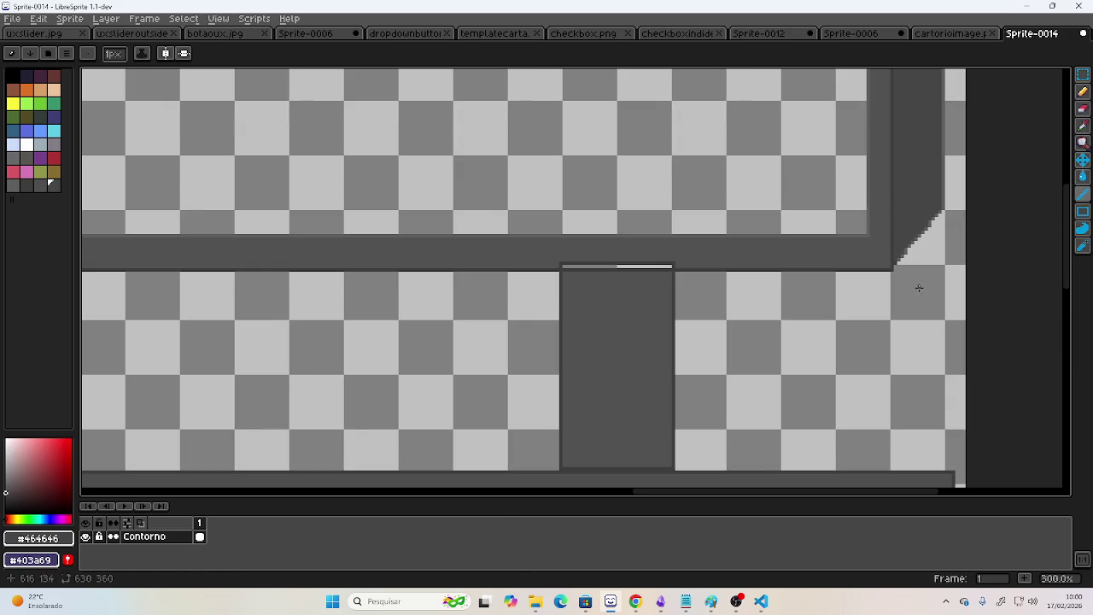
pyautogui.hscroll(3, 773, 261)
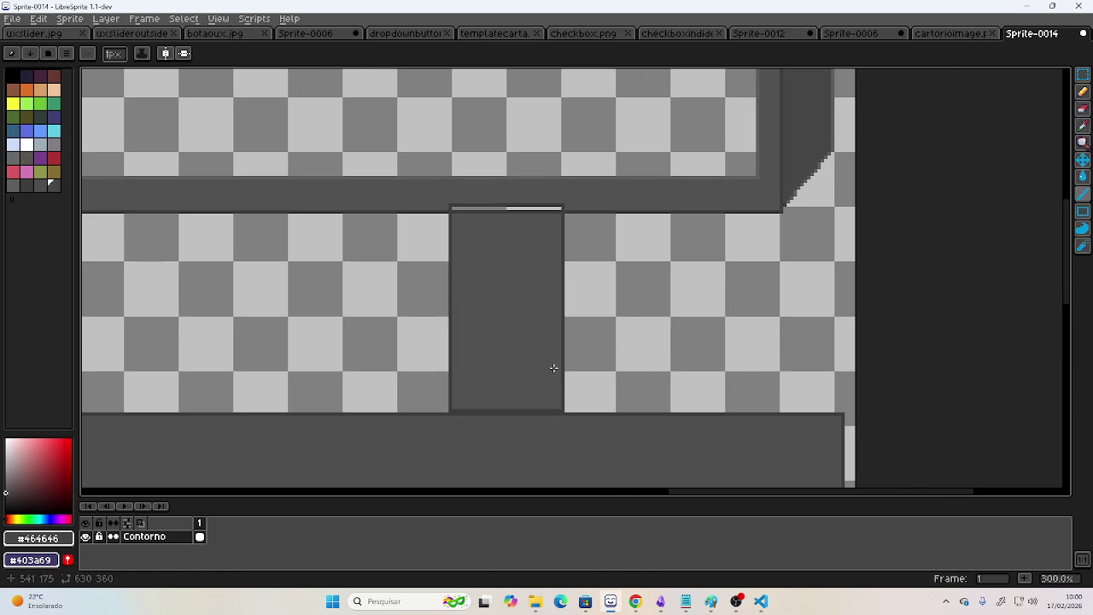
pyautogui.moveTo(614, 412); pyautogui.dragTo(614, 218)
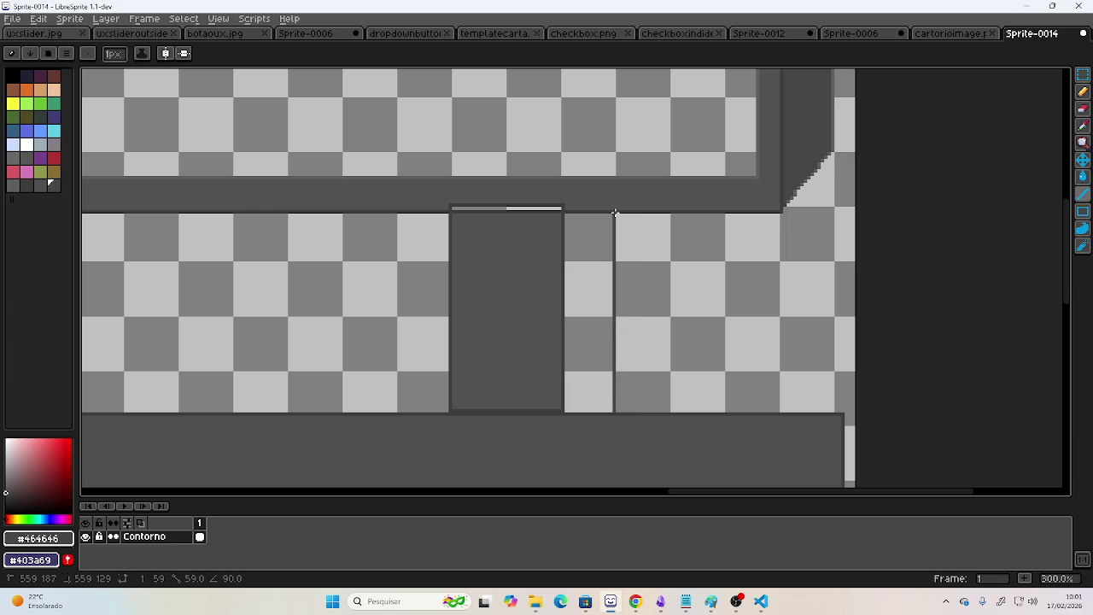
pyautogui.hscroll(-5, 600, 217)
pyautogui.hscroll(-5, 432, 316)
pyautogui.hscroll(-3, 399, 317)
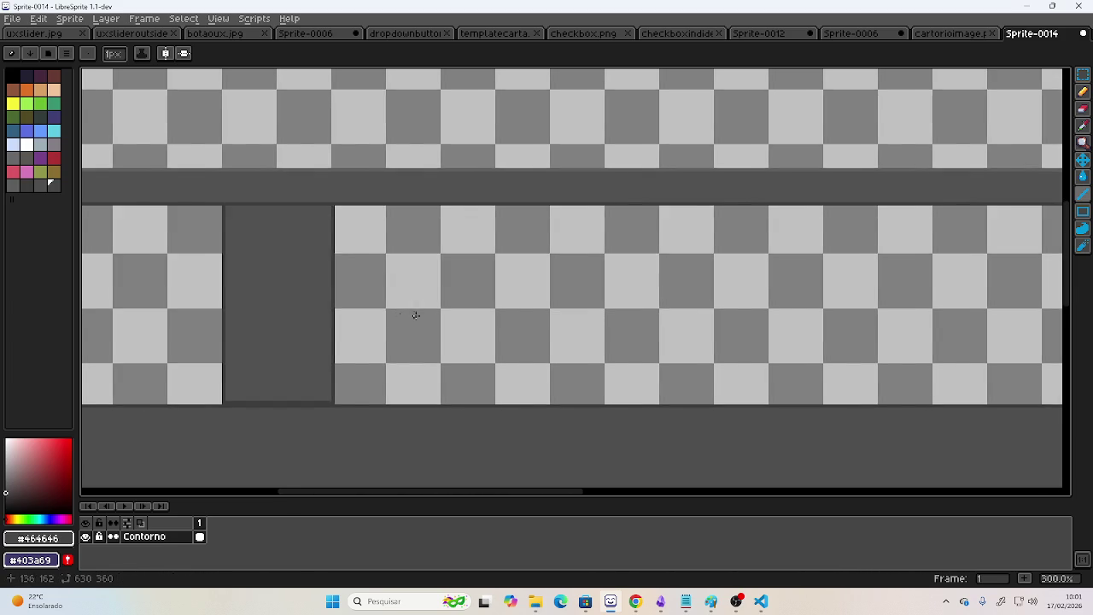
pyautogui.hscroll(-2, 399, 317)
pyautogui.moveTo(435, 412); pyautogui.dragTo(437, 216)
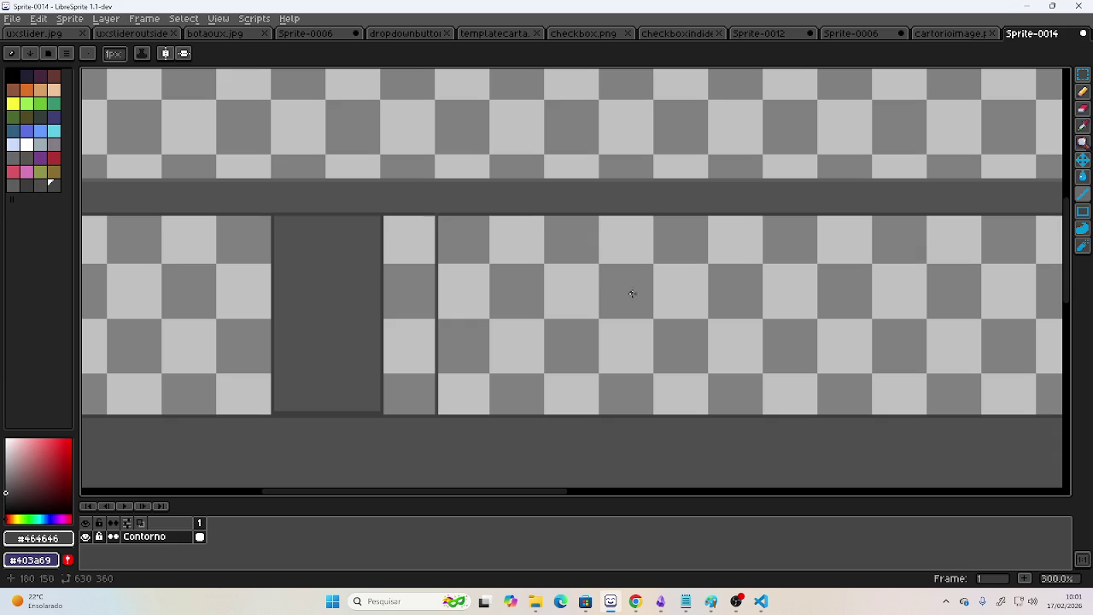
pyautogui.click(1082, 176)
pyautogui.click(423, 315)
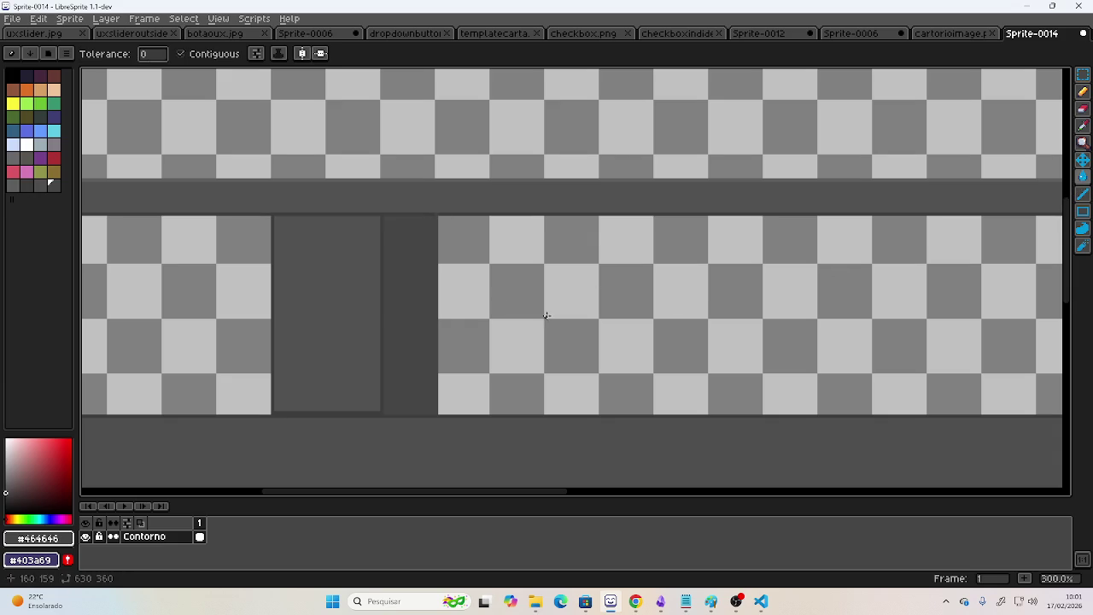
# Eyedrop the #515151 post grey and pencil over the light highlight above the post.
pyautogui.hscroll(5, 439, 315)
pyautogui.hscroll(5, 537, 270)
pyautogui.hscroll(5, 439, 298)
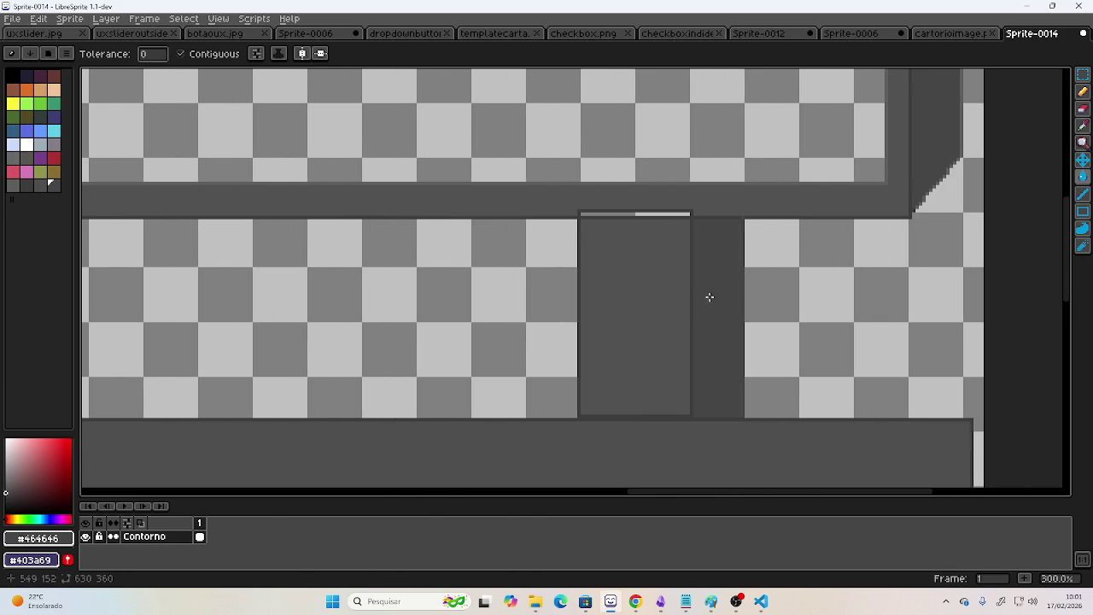
pyautogui.scroll(-5, 708, 297)
pyautogui.scroll(2, 549, 222)
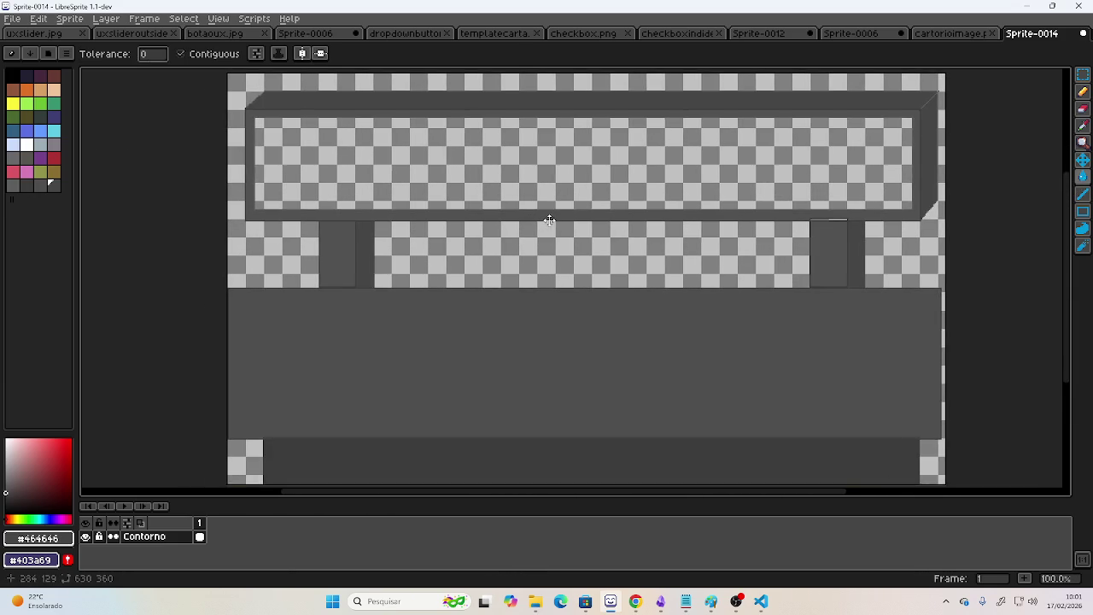
pyautogui.hscroll(-2, 451, 210)
pyautogui.hscroll(4, 629, 235)
pyautogui.scroll(4, 629, 235)
pyautogui.scroll(3, 507, 182)
pyautogui.scroll(2, 486, 206)
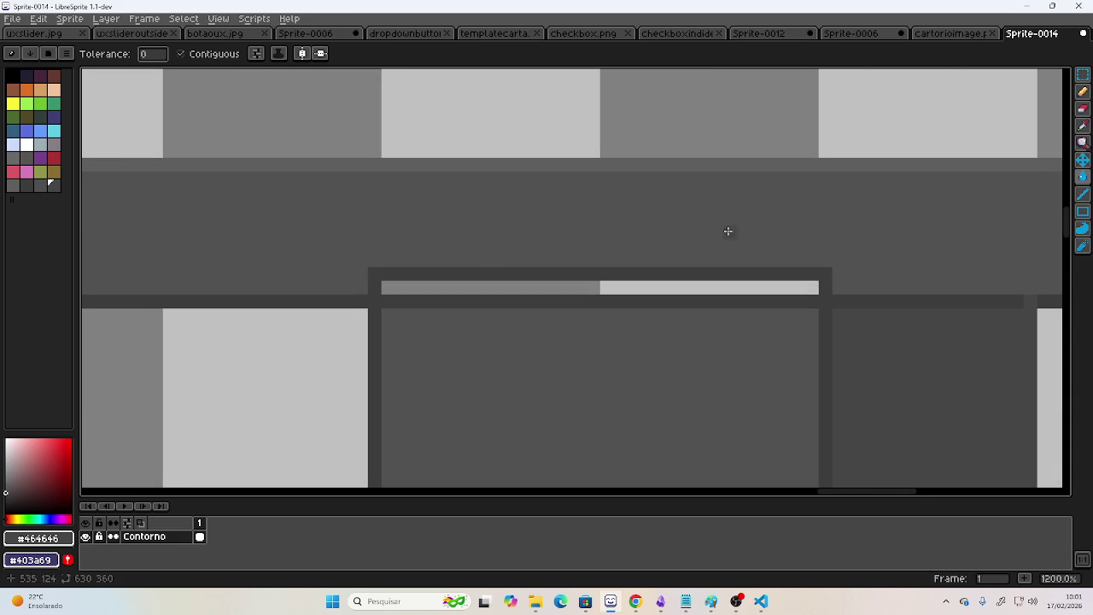
pyautogui.click(1081, 126)
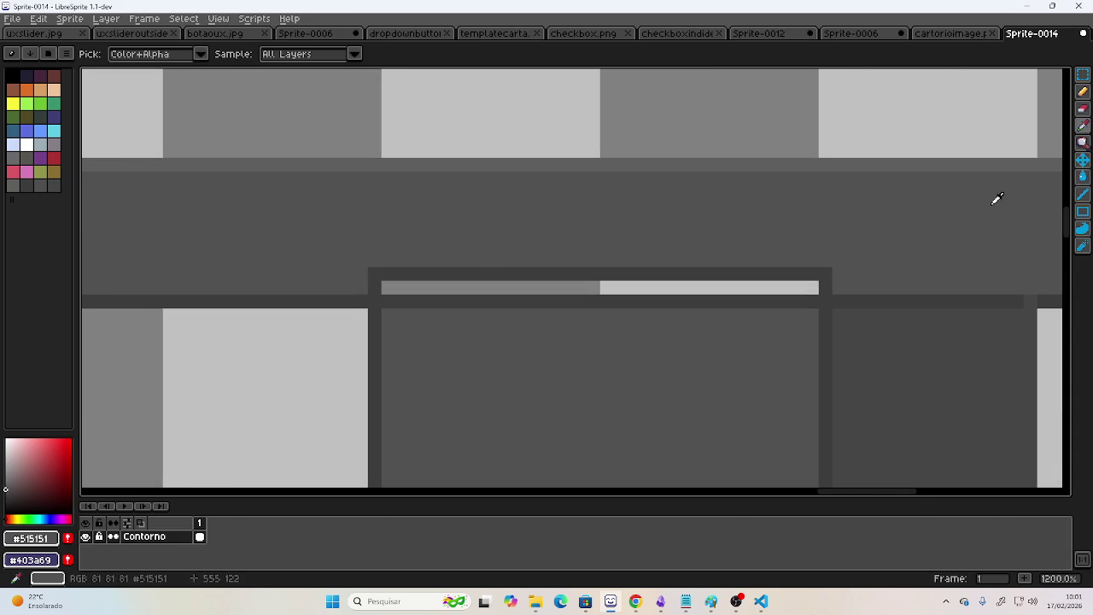
pyautogui.click(1081, 91)
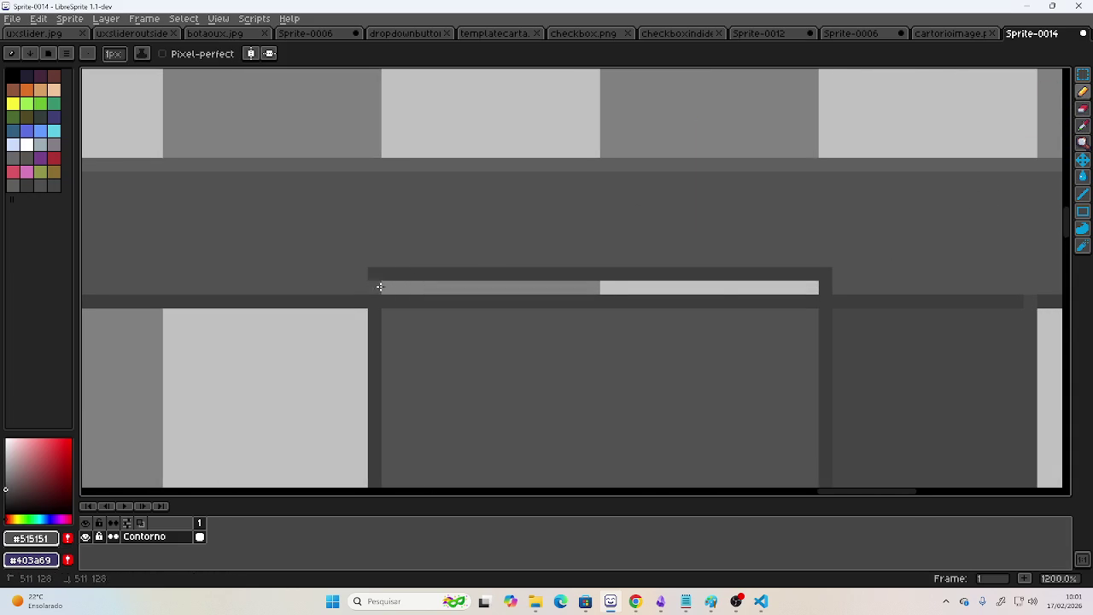
pyautogui.moveTo(376, 286); pyautogui.dragTo(350, 272)
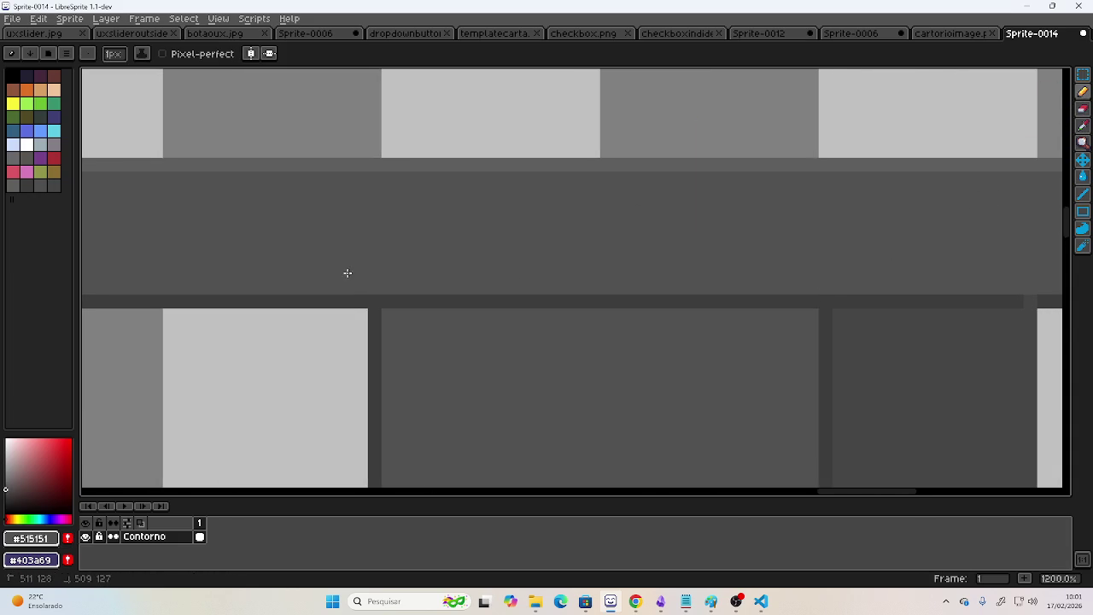
pyautogui.hscroll(-5, 349, 272)
pyautogui.hscroll(-5, 865, 215)
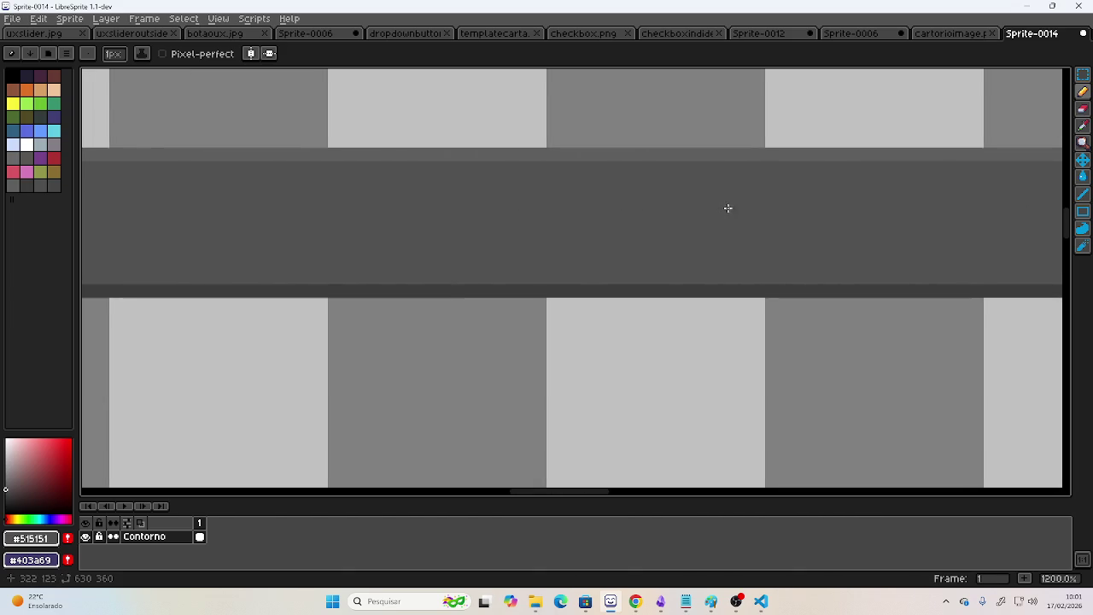
pyautogui.scroll(-5, 877, 208)
pyautogui.scroll(-1, 869, 202)
pyautogui.scroll(-1, 479, 216)
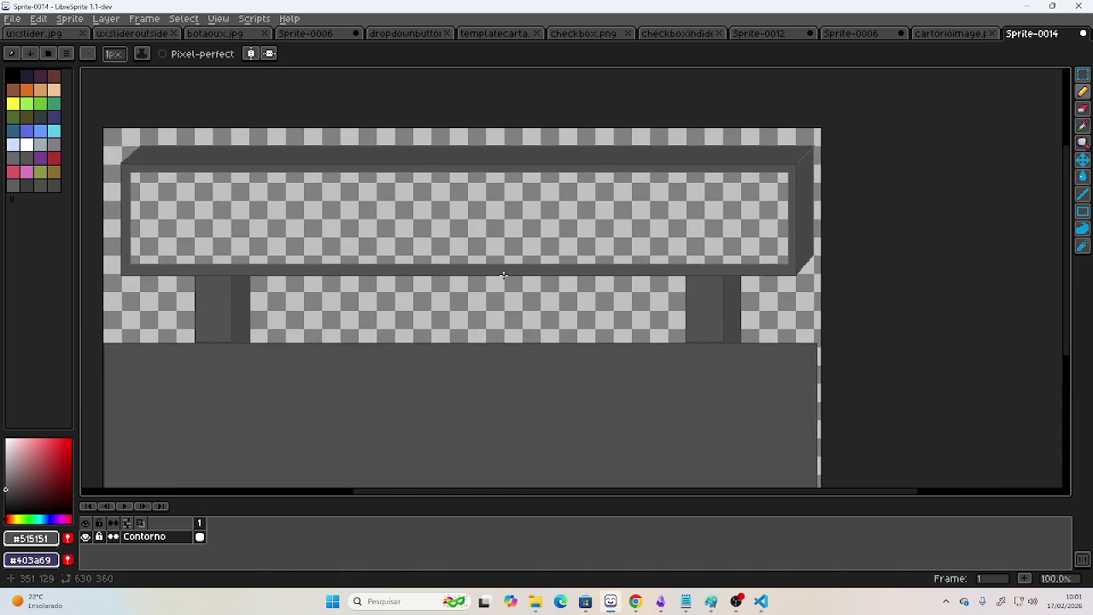
pyautogui.scroll(-1, 502, 274)
pyautogui.scroll(-2, 695, 206)
pyautogui.scroll(-1, 695, 206)
pyautogui.scroll(1, 695, 206)
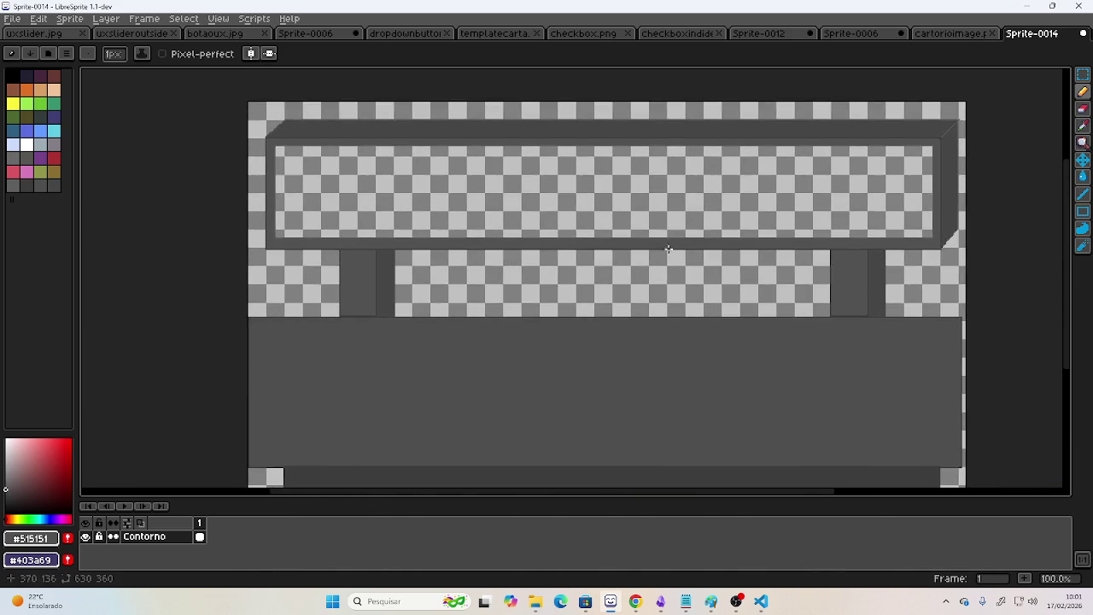
pyautogui.scroll(1, 631, 185)
pyautogui.scroll(1, 731, 240)
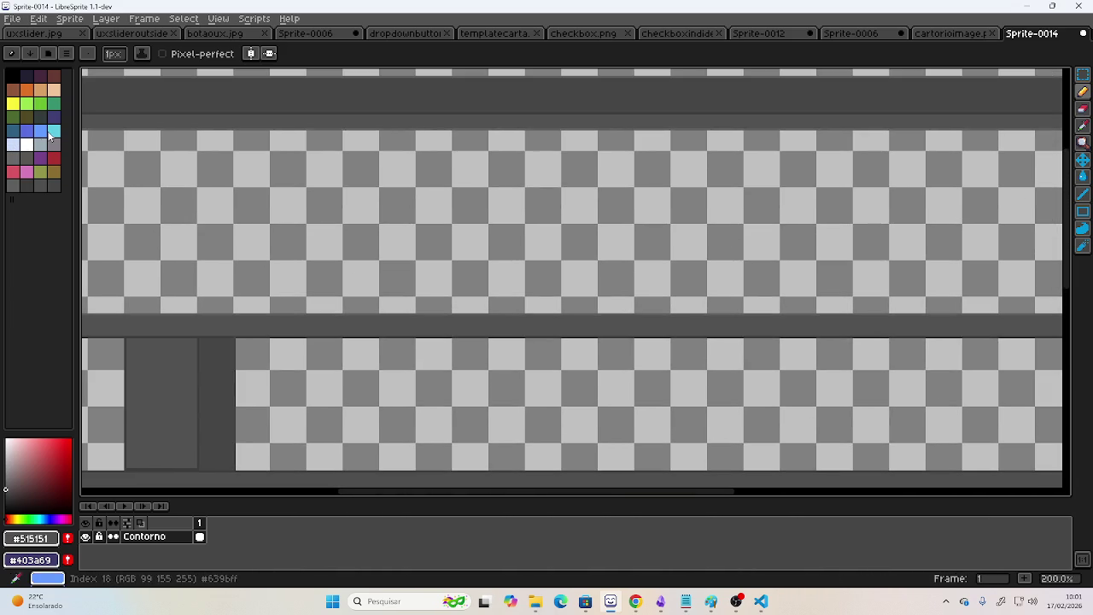
# Fill the top panel's interior with cyan from the palette.
pyautogui.click(54, 130)
pyautogui.click(1082, 177)
pyautogui.click(702, 211)
pyautogui.scroll(-2, 765, 213)
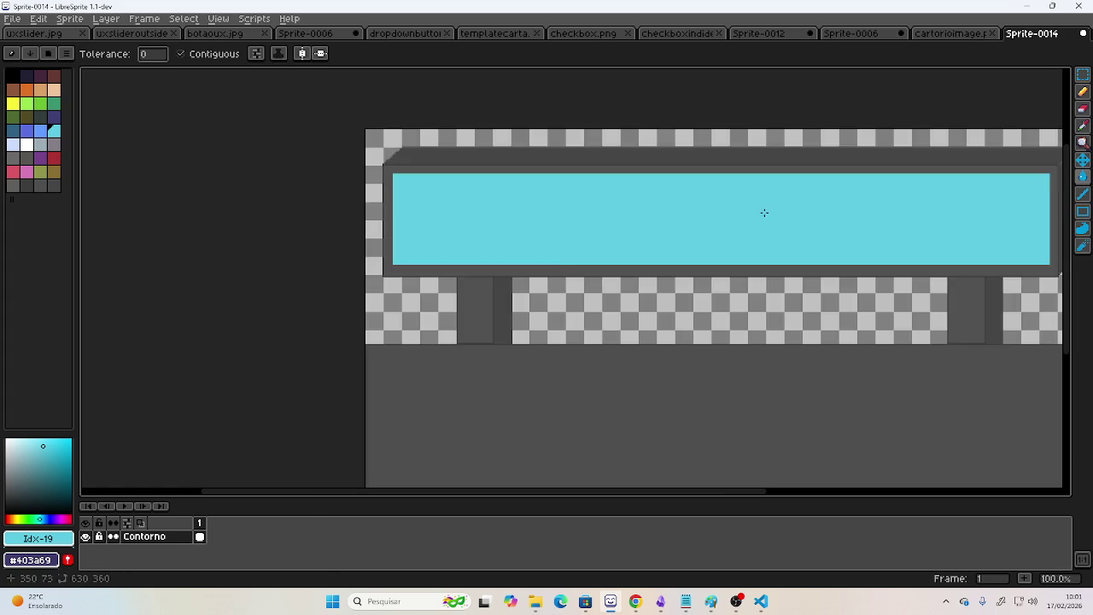
pyautogui.scroll(-2, 848, 232)
pyautogui.scroll(2, 805, 204)
pyautogui.scroll(1, 724, 199)
pyautogui.scroll(-1, 714, 199)
# Adjust the colour to a light teal and refill the top panel interior with it.
pyautogui.click(49, 453)
pyautogui.click(57, 467)
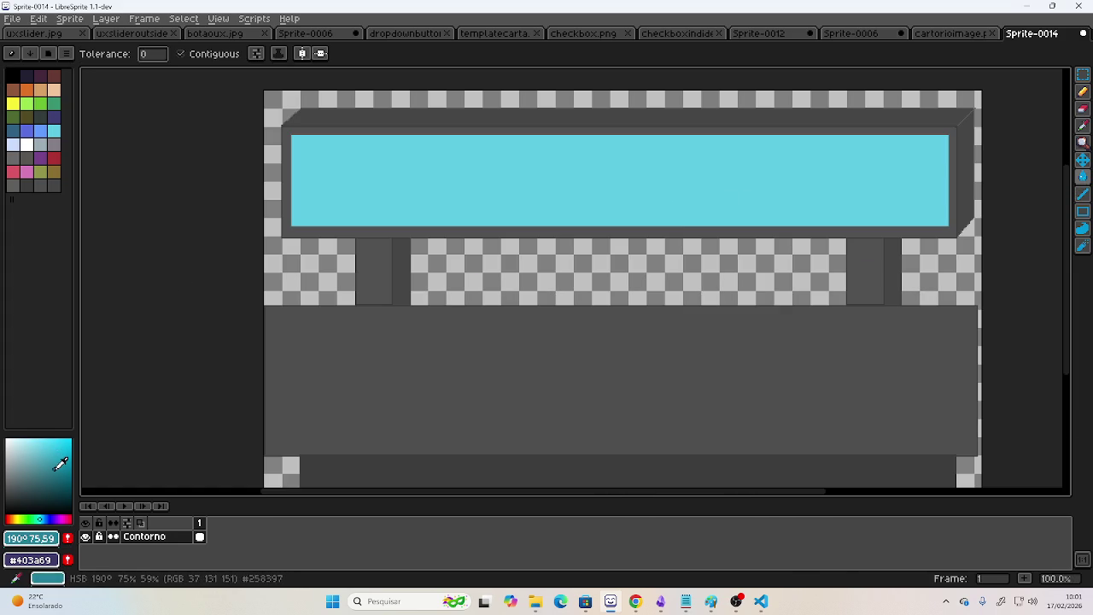
pyautogui.click(663, 182)
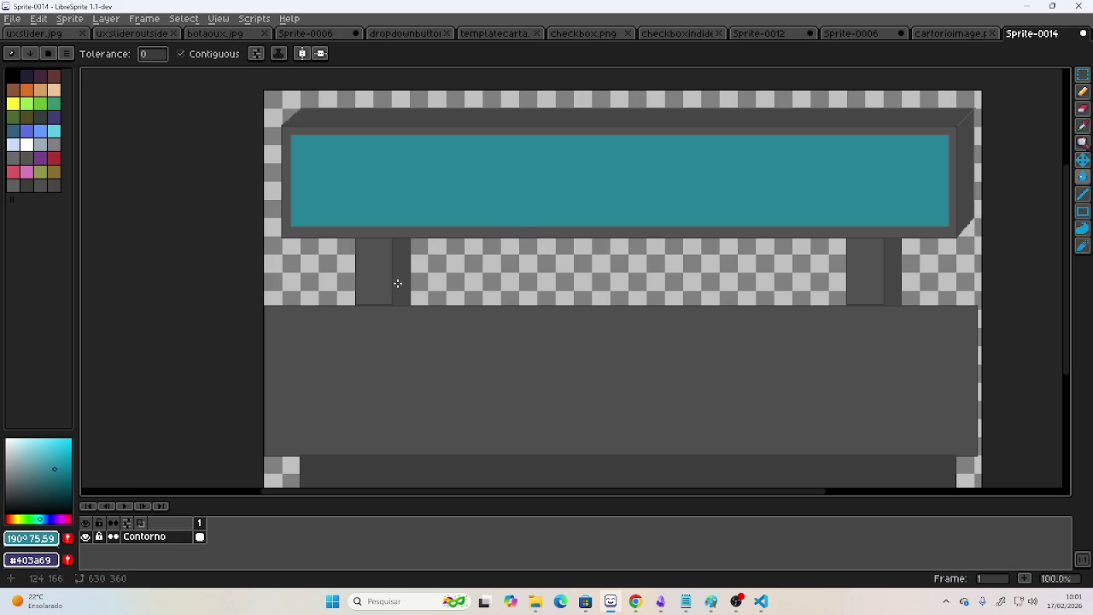
pyautogui.click(42, 455)
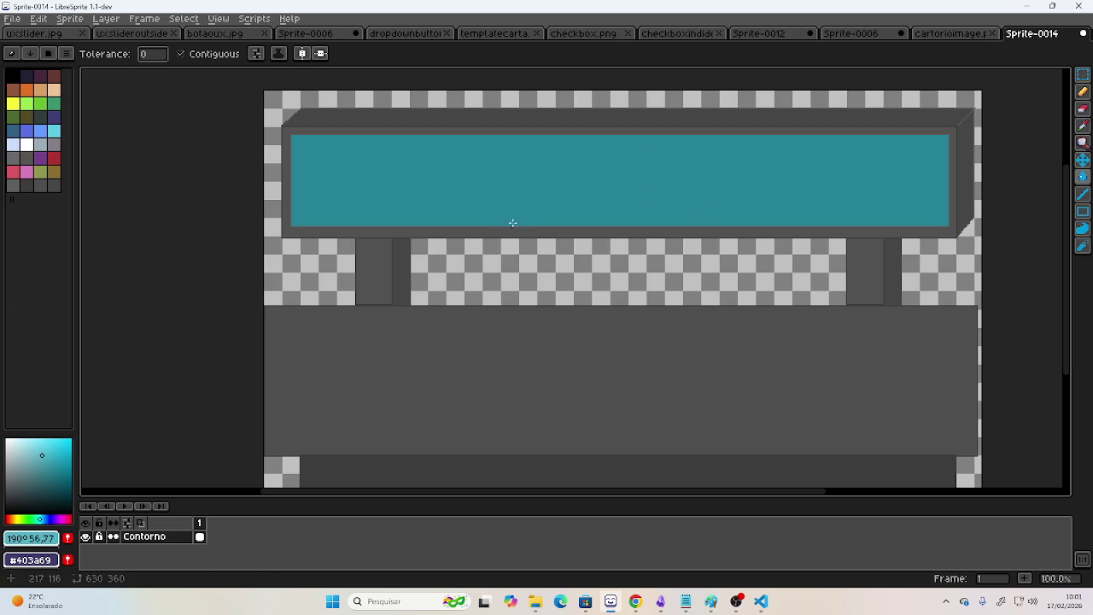
pyautogui.click(490, 225)
pyautogui.scroll(-2, 606, 241)
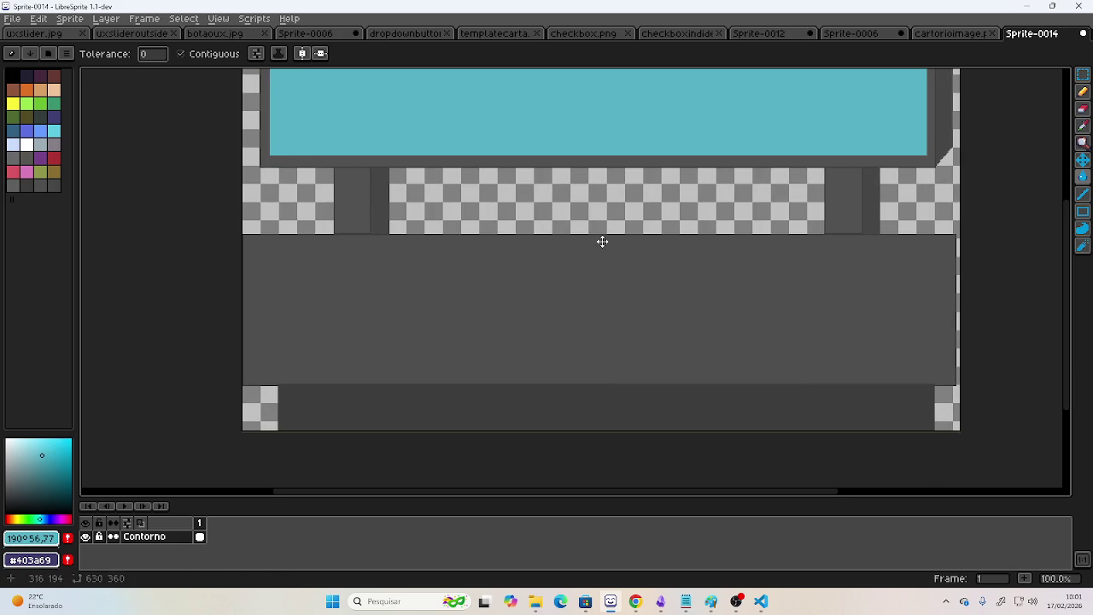
pyautogui.moveTo(602, 241); pyautogui.dragTo(597, 242)
pyautogui.scroll(1, 481, 327)
pyautogui.moveTo(481, 327)
pyautogui.mouseDown()
pyautogui.moveTo(617, 151)
pyautogui.moveTo(572, 200)
pyautogui.mouseUp()
pyautogui.scroll(-1, 602, 162)
pyautogui.scroll(1, 588, 176)
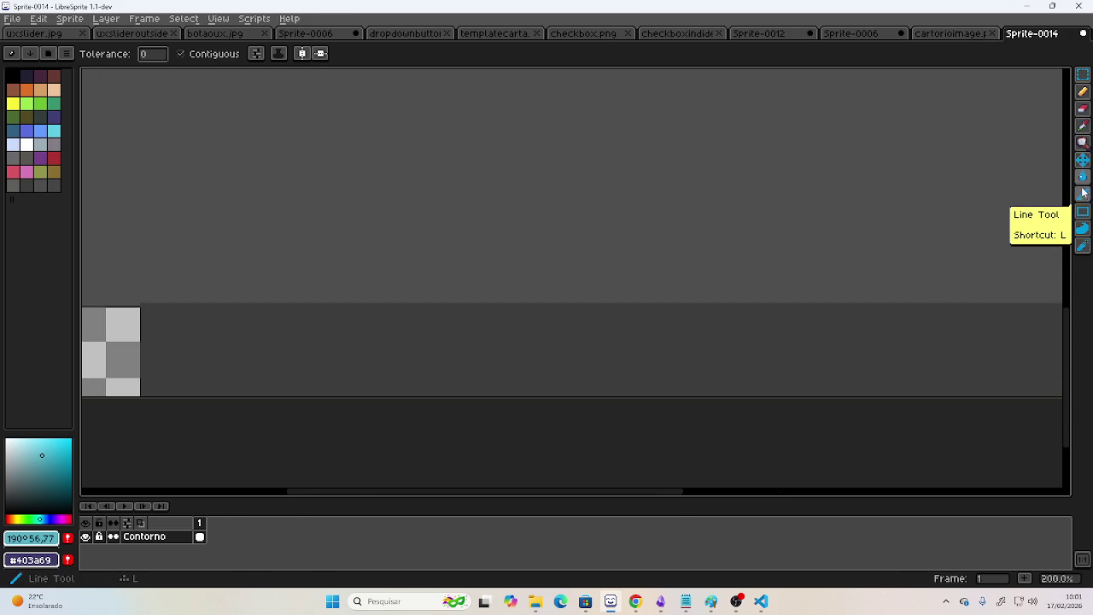
# Eyedrop the #3d3d3d grey, darken it to near black, and outline a long thin bar.
pyautogui.click(1081, 125)
pyautogui.click(520, 361)
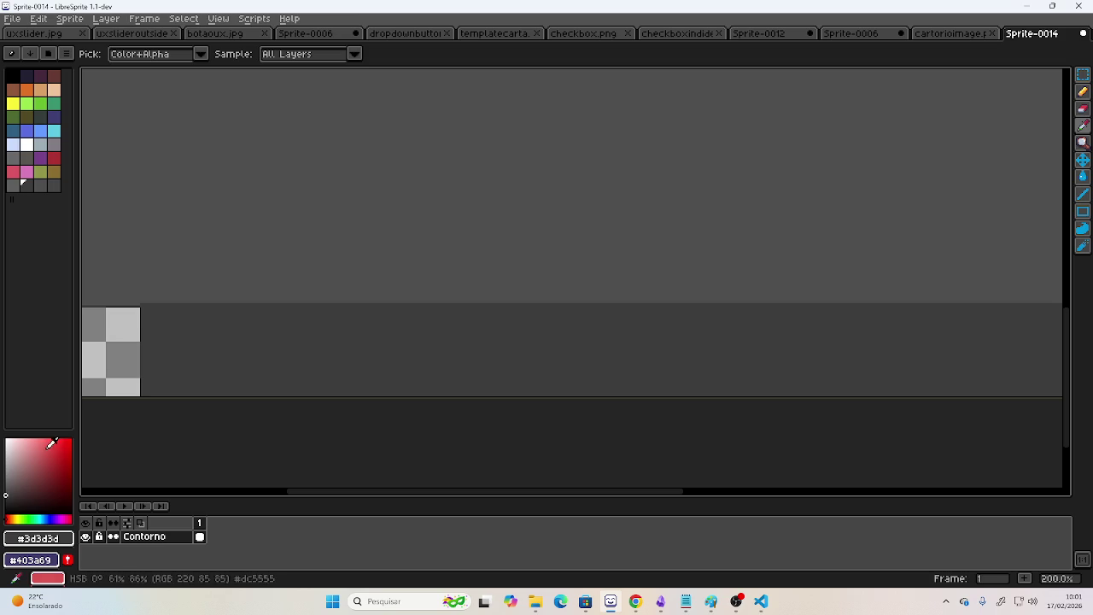
pyautogui.moveTo(14, 487); pyautogui.dragTo(5, 502)
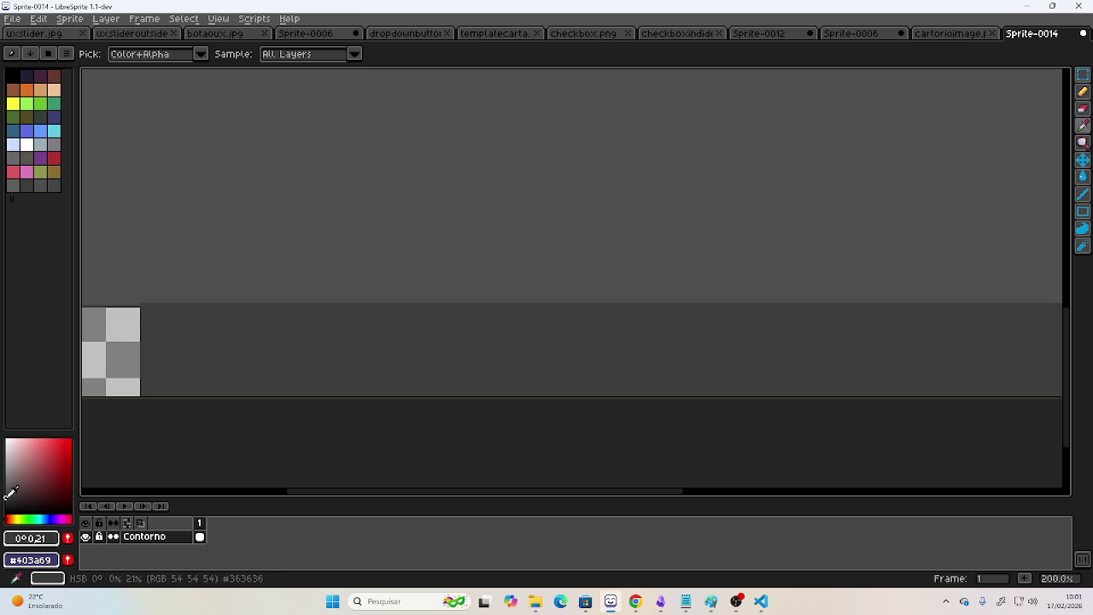
pyautogui.click(1081, 211)
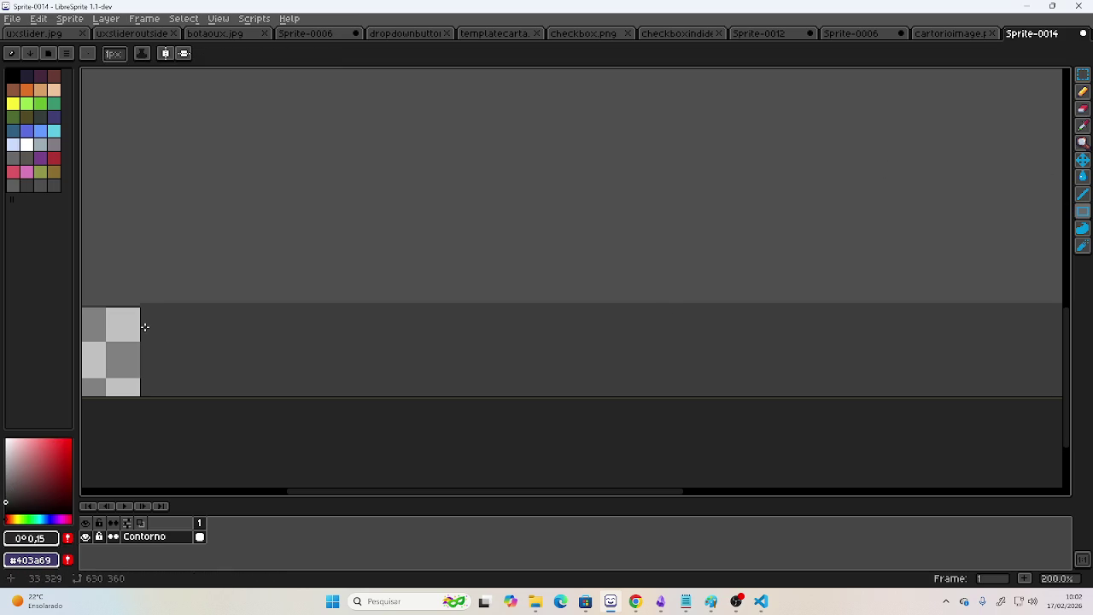
pyautogui.moveTo(143, 327)
pyautogui.mouseDown()
pyautogui.moveTo(1059, 304)
pyautogui.moveTo(993, 305)
pyautogui.mouseUp()
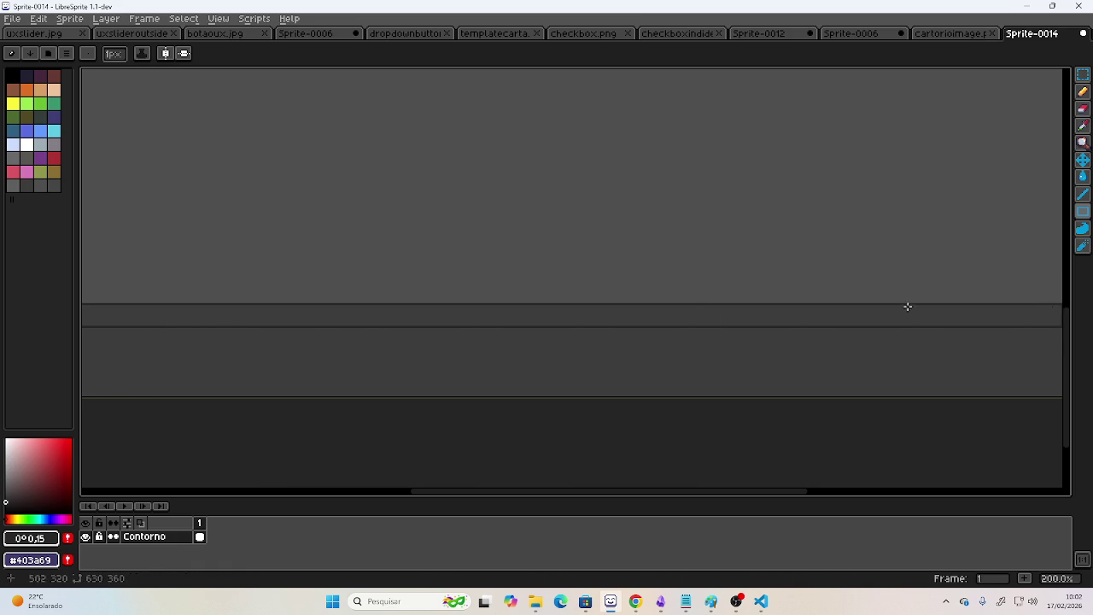
# Add a short rectangle at the bar's right end and fill both rectangles dark.
pyautogui.hscroll(5, 410, 317)
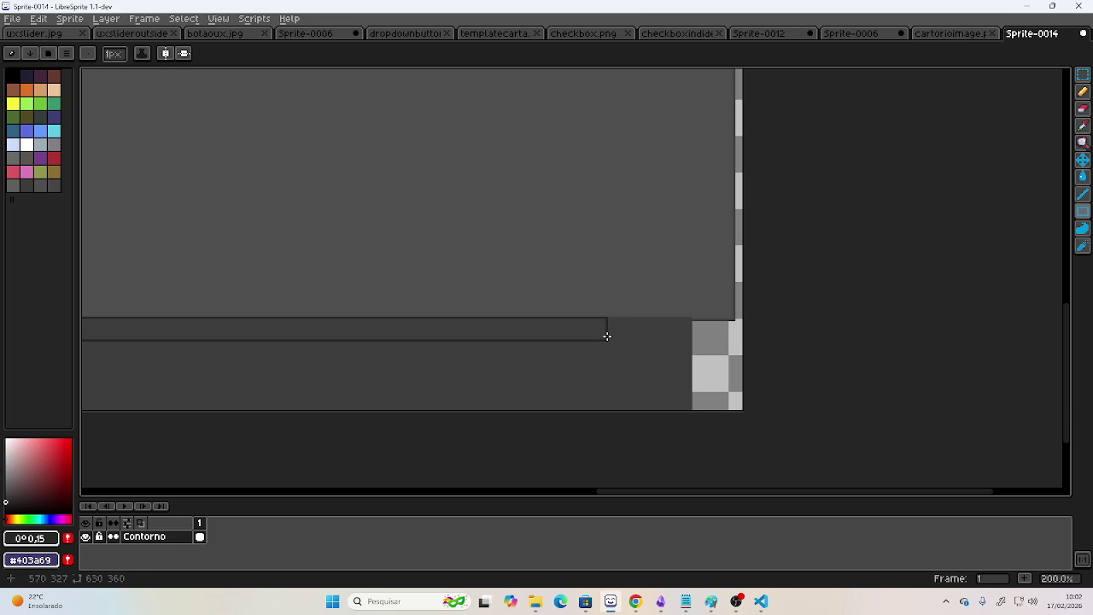
pyautogui.moveTo(607, 339); pyautogui.dragTo(691, 317)
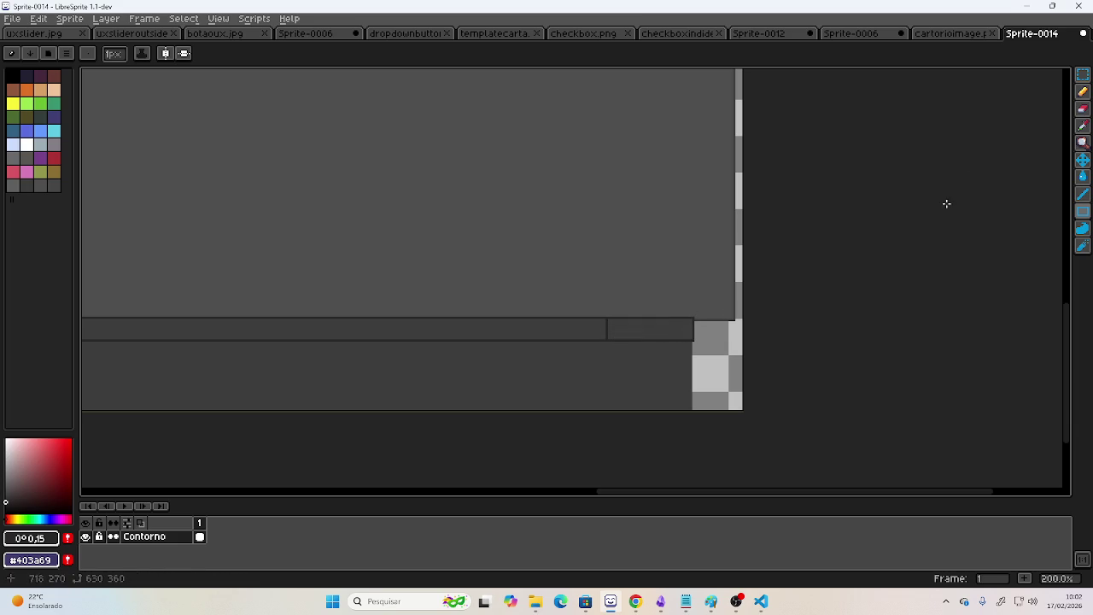
pyautogui.press('g')
pyautogui.click(617, 327)
pyautogui.click(578, 327)
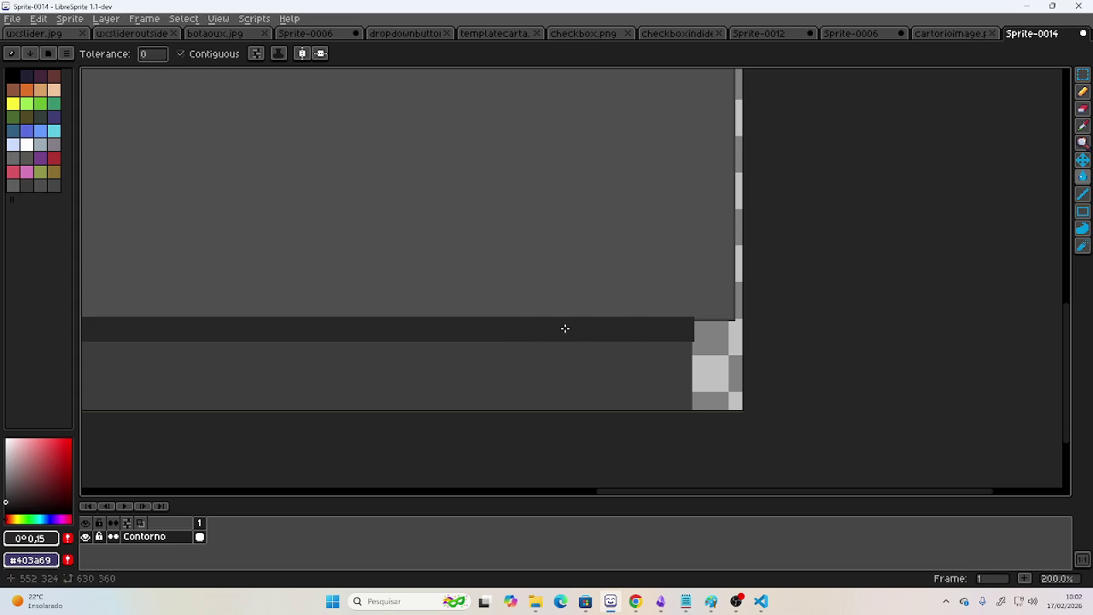
pyautogui.hscroll(-5, 851, 251)
pyautogui.scroll(2, 556, 265)
pyautogui.scroll(-2, 556, 264)
pyautogui.scroll(1, 554, 214)
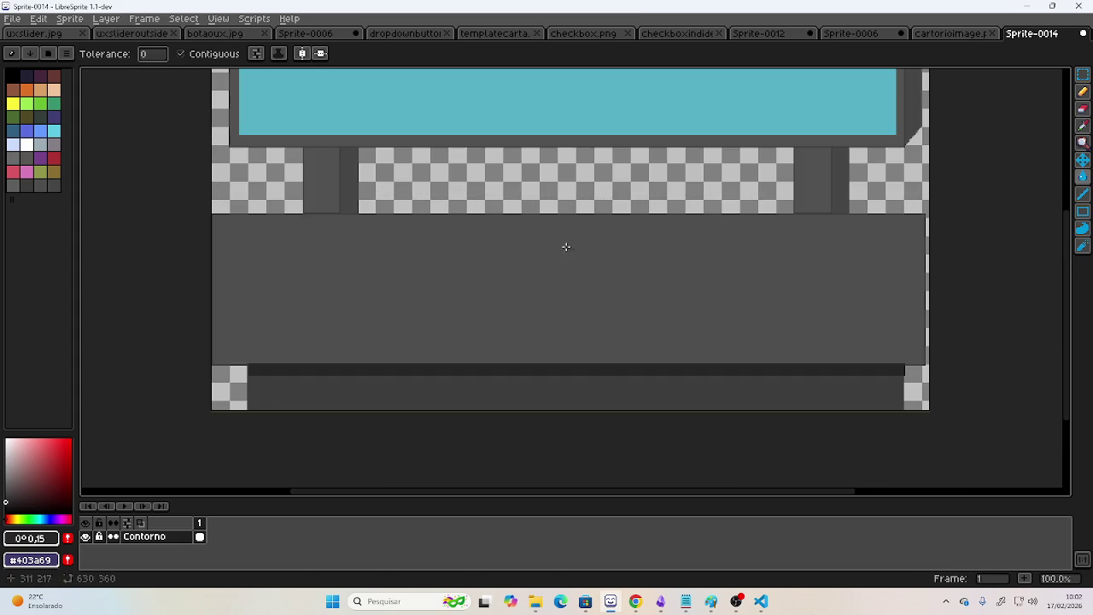
# Fill the dark bottom strip with a slightly lighter grey.
pyautogui.click(7, 496)
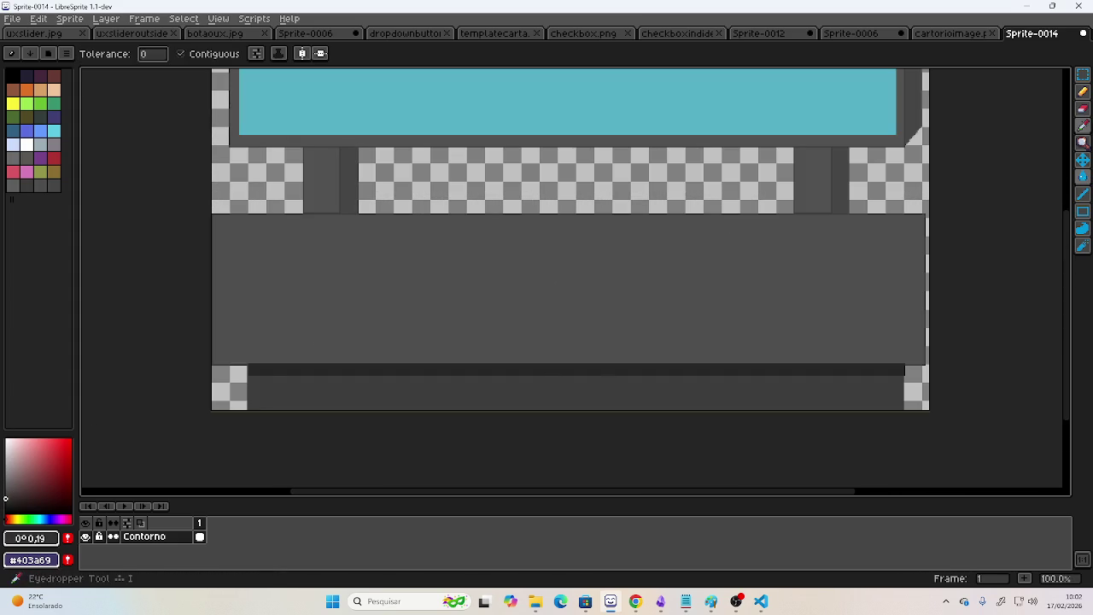
pyautogui.click(649, 368)
pyautogui.scroll(2, 602, 291)
pyautogui.scroll(1, 601, 290)
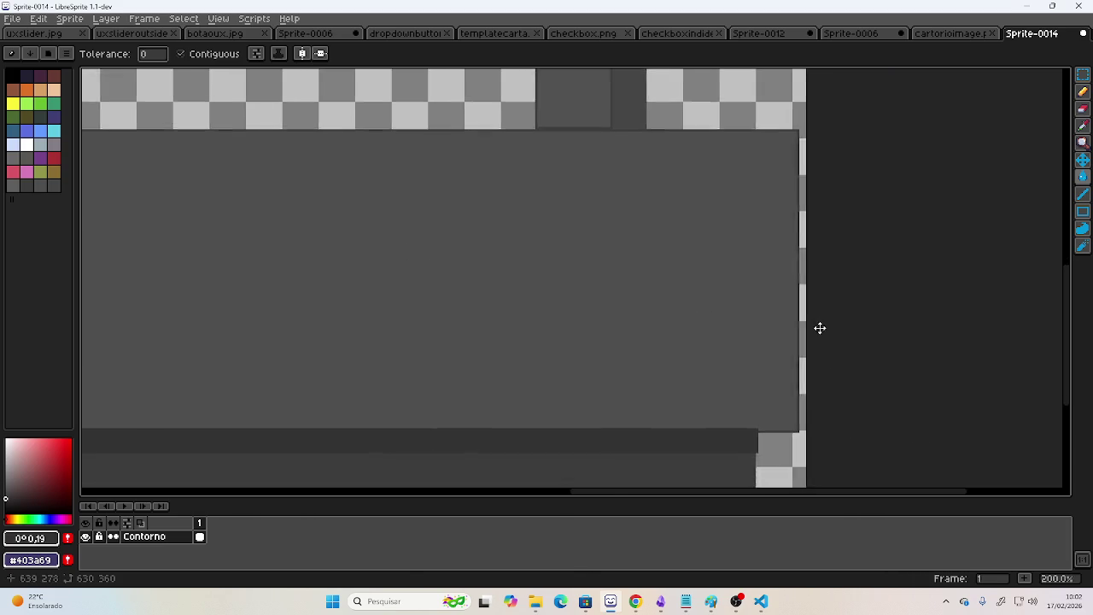
pyautogui.scroll(1, 661, 290)
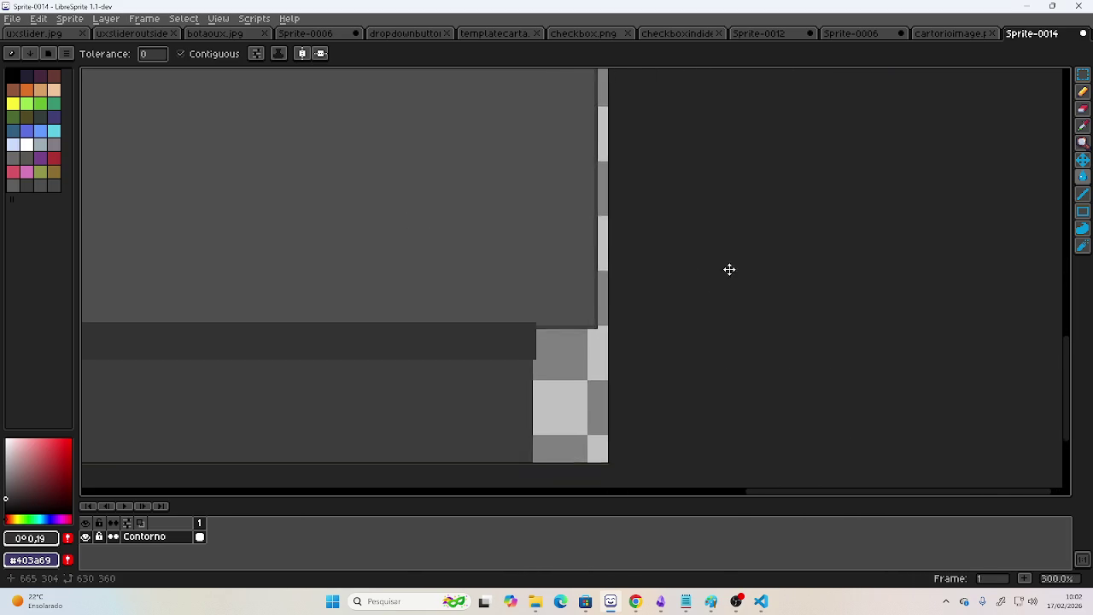
# Sample the panel's dark gray #3d3d3d and ready the Line tool.
pyautogui.click(1082, 195)
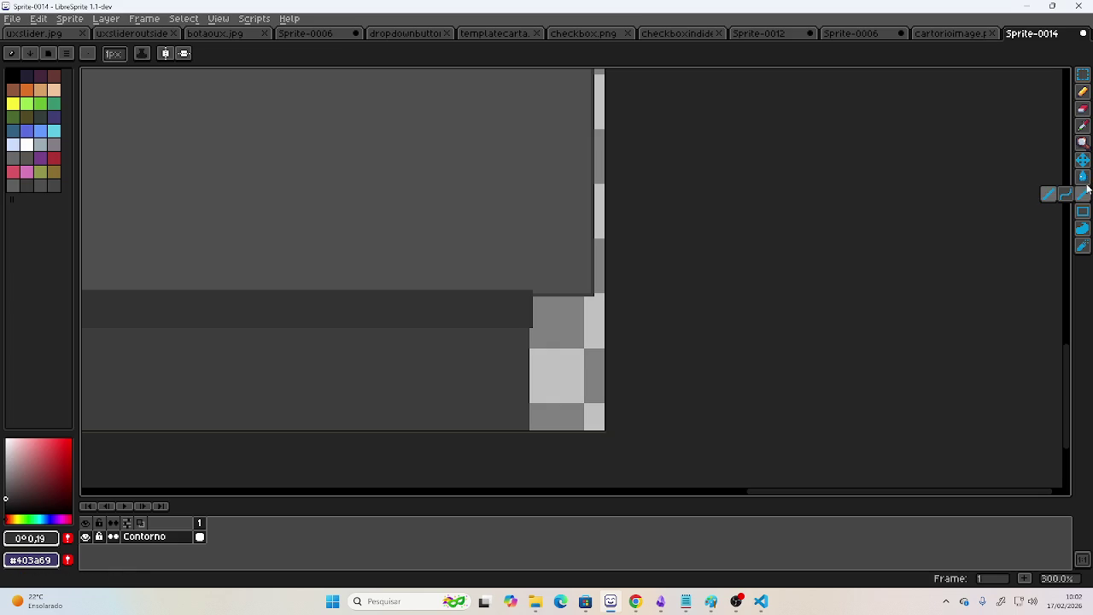
pyautogui.click(1082, 125)
pyautogui.click(481, 385)
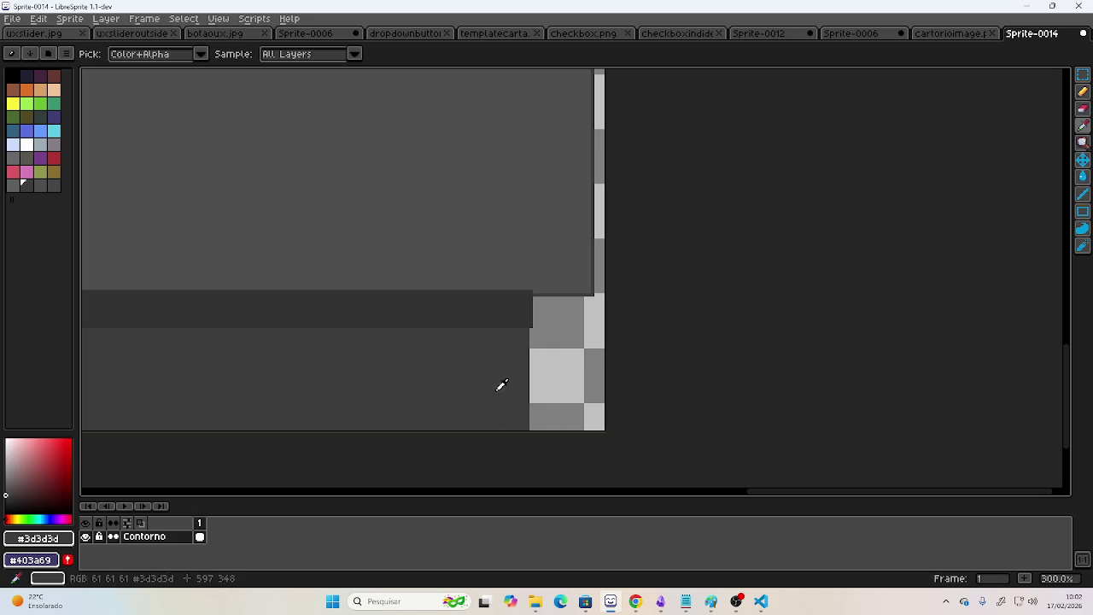
pyautogui.click(1082, 194)
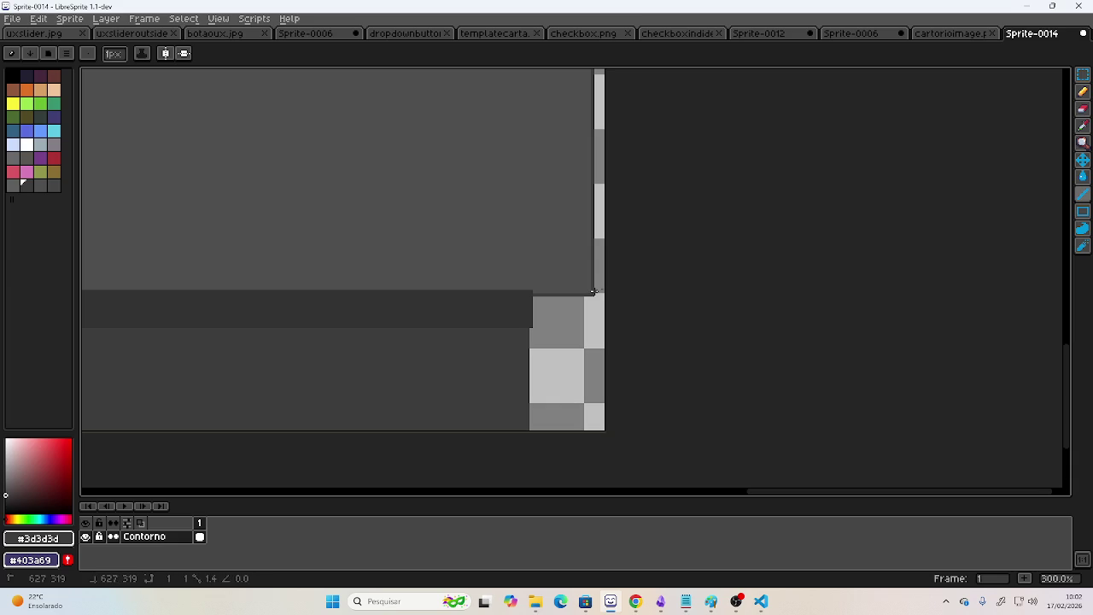
pyautogui.scroll(3, 663, 309)
pyautogui.scroll(2, 661, 256)
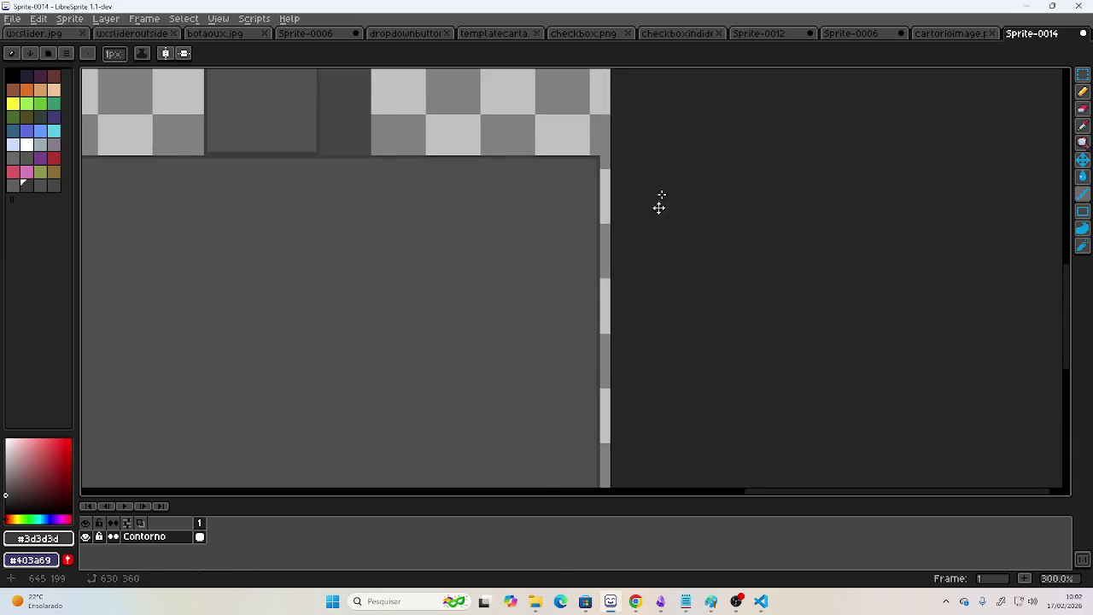
pyautogui.scroll(3, 603, 348)
# Draw a short #3d3d3d edge line where the gray panel meets the transparent gap.
pyautogui.moveTo(572, 329); pyautogui.dragTo(595, 317)
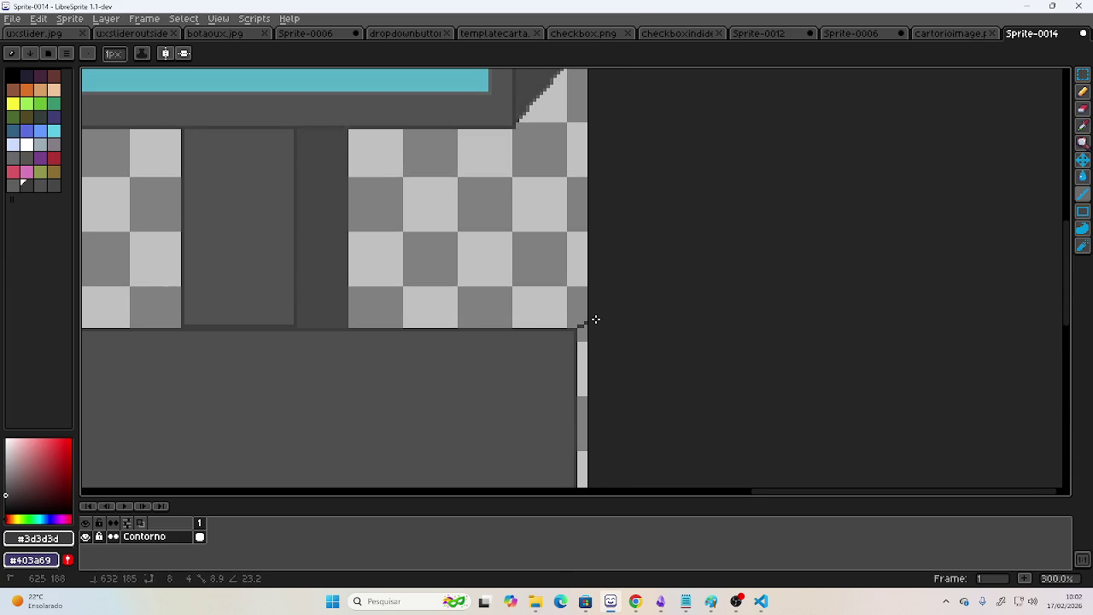
pyautogui.hscroll(-2, 589, 299)
pyautogui.hscroll(-5, 544, 296)
pyautogui.hscroll(-5, 783, 291)
pyautogui.hscroll(-3, 769, 283)
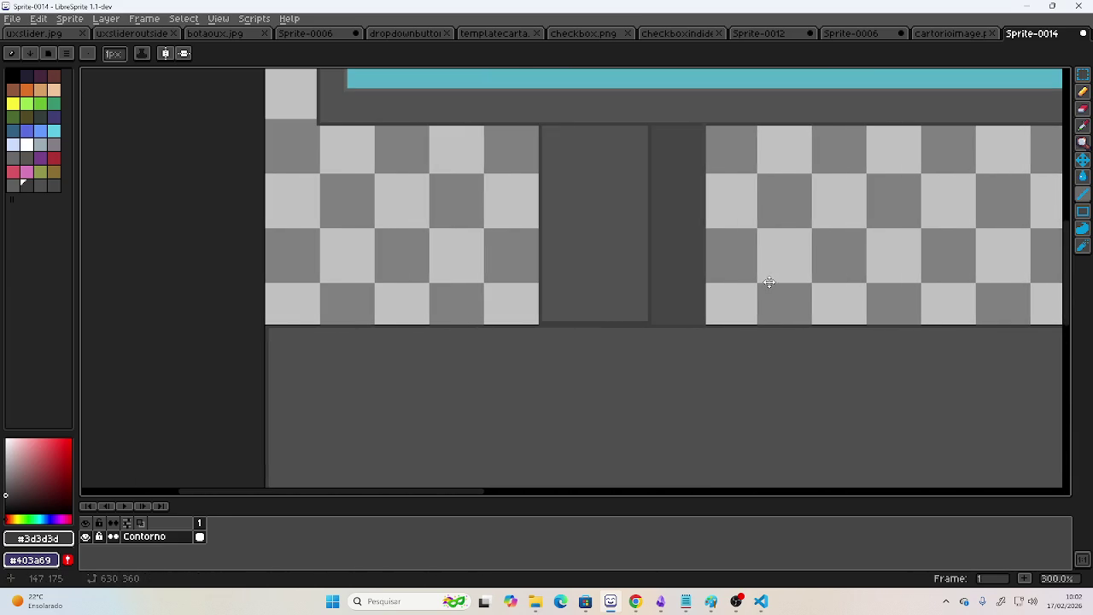
pyautogui.hscroll(5, 495, 305)
pyautogui.hscroll(5, 846, 346)
pyautogui.hscroll(5, 588, 308)
pyautogui.hscroll(2, 589, 308)
pyautogui.hscroll(2, 749, 299)
pyautogui.scroll(-4, 749, 299)
pyautogui.scroll(-2, 746, 288)
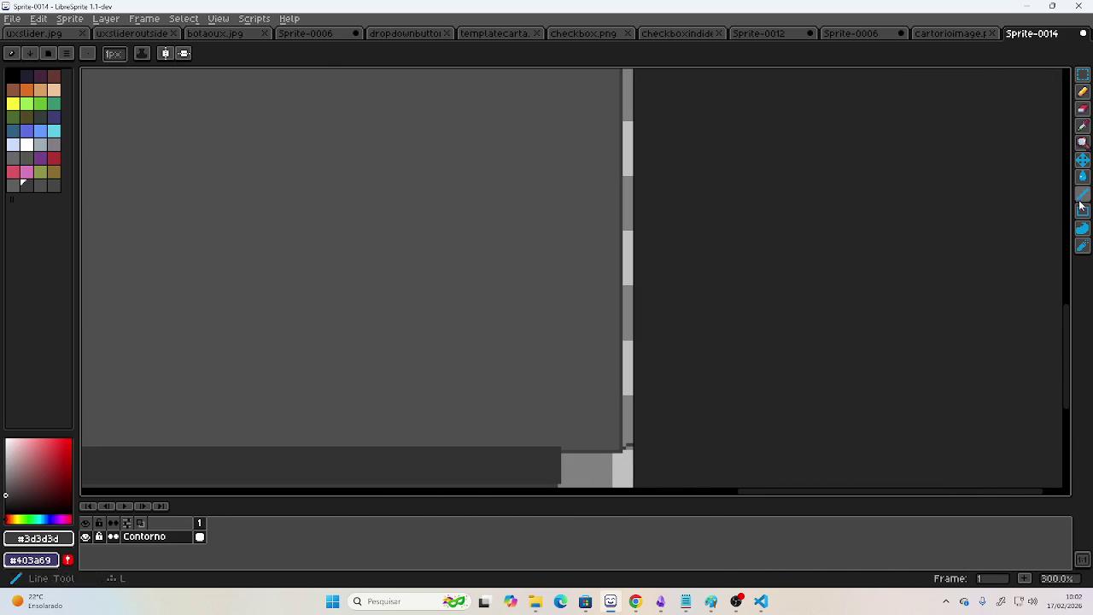
# Switch to Paint Bucket, zoom out to 100%, and leave LibreSprite.
pyautogui.click(1083, 178)
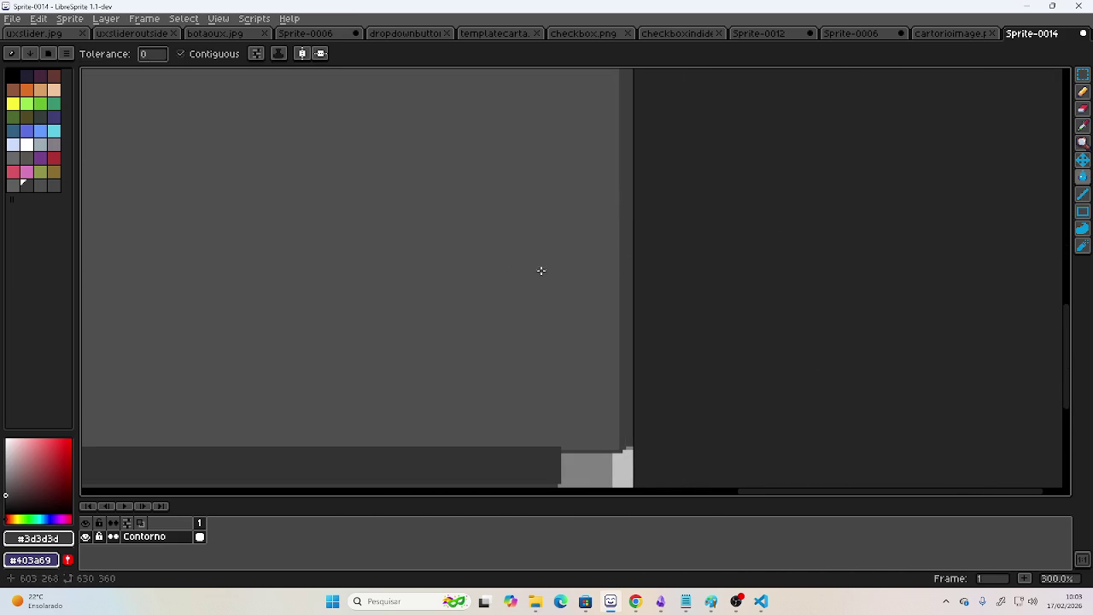
pyautogui.scroll(-2, 568, 261)
pyautogui.hscroll(-1, 527, 271)
pyautogui.hscroll(-4, 755, 297)
pyautogui.scroll(1, 755, 297)
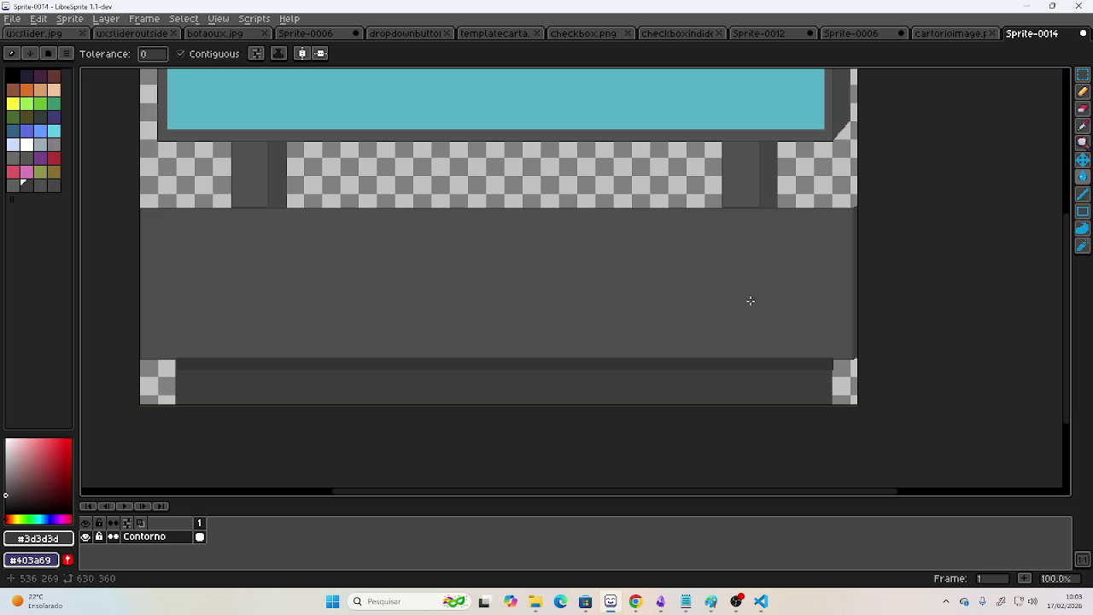
pyautogui.hotkey('alt', 'Tab')
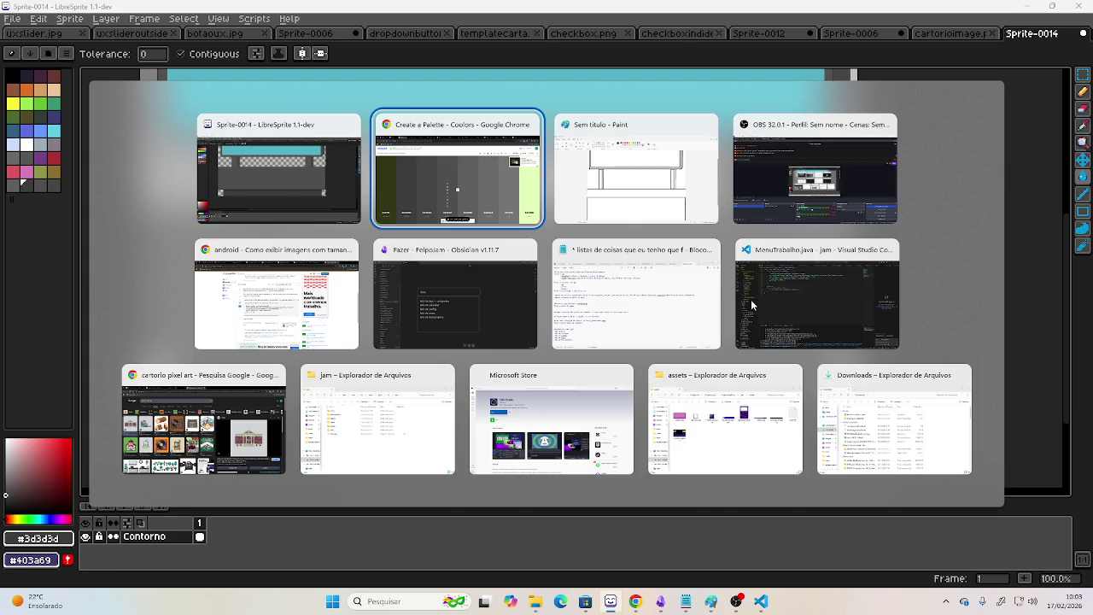
pyautogui.click(769, 187)
pyautogui.hotkey('alt', 'Tab')
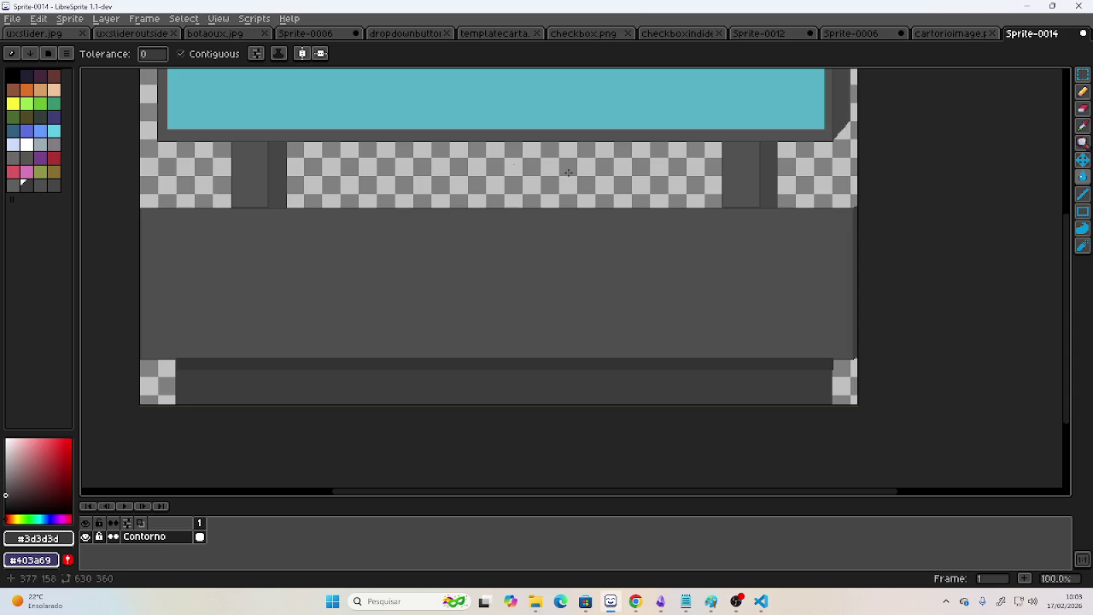
pyautogui.scroll(1, 499, 180)
pyautogui.moveTo(541, 257); pyautogui.dragTo(537, 235)
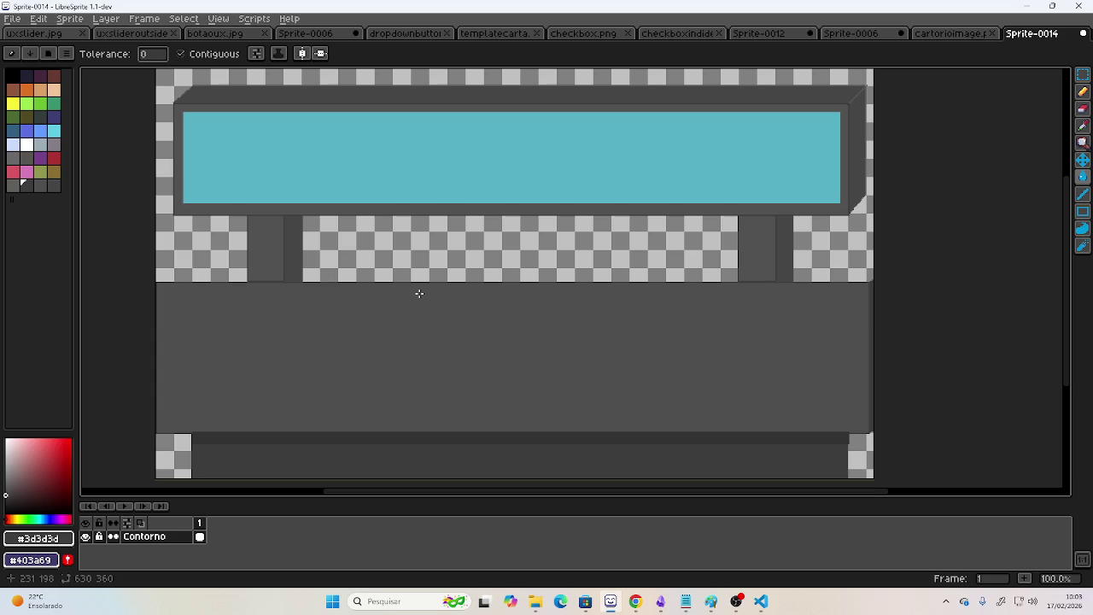
pyautogui.click(736, 601)
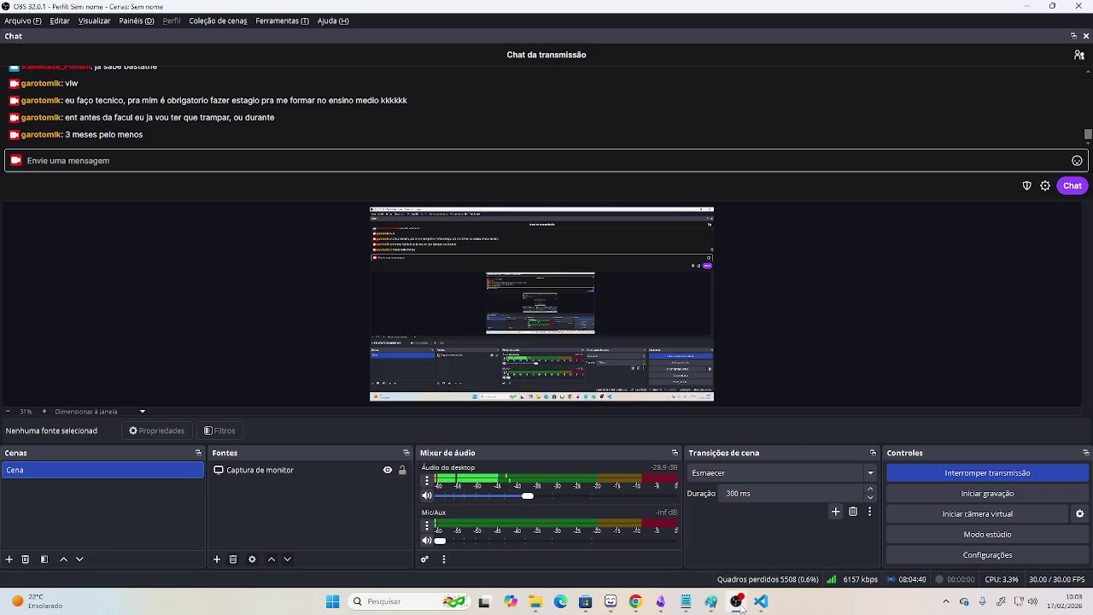
pyautogui.click(739, 605)
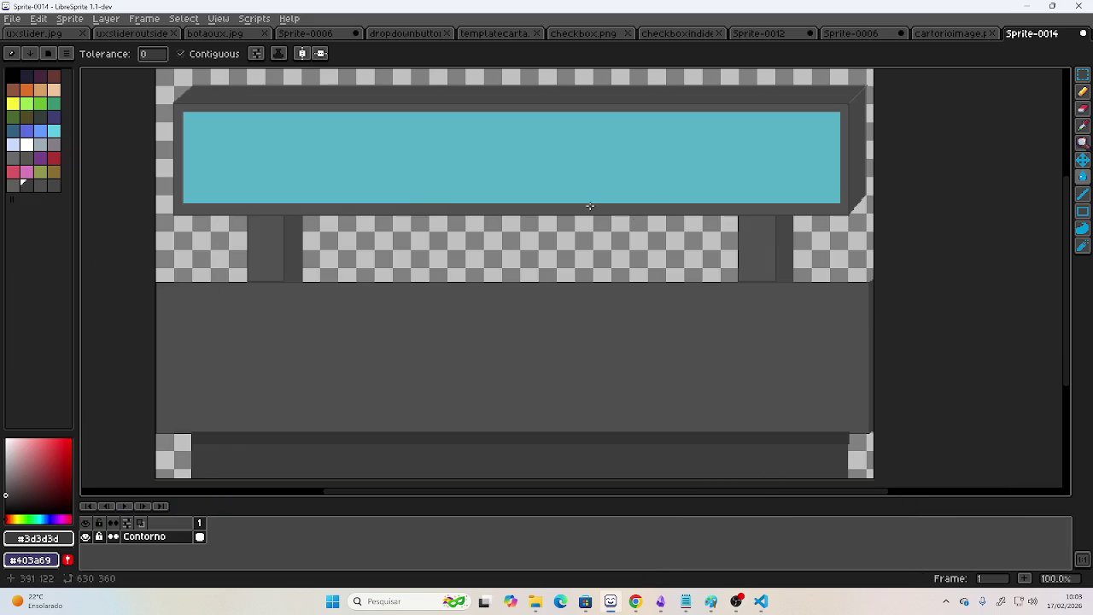
pyautogui.moveTo(583, 253)
pyautogui.mouseDown()
pyautogui.moveTo(568, 233)
pyautogui.moveTo(589, 259)
pyautogui.mouseUp()
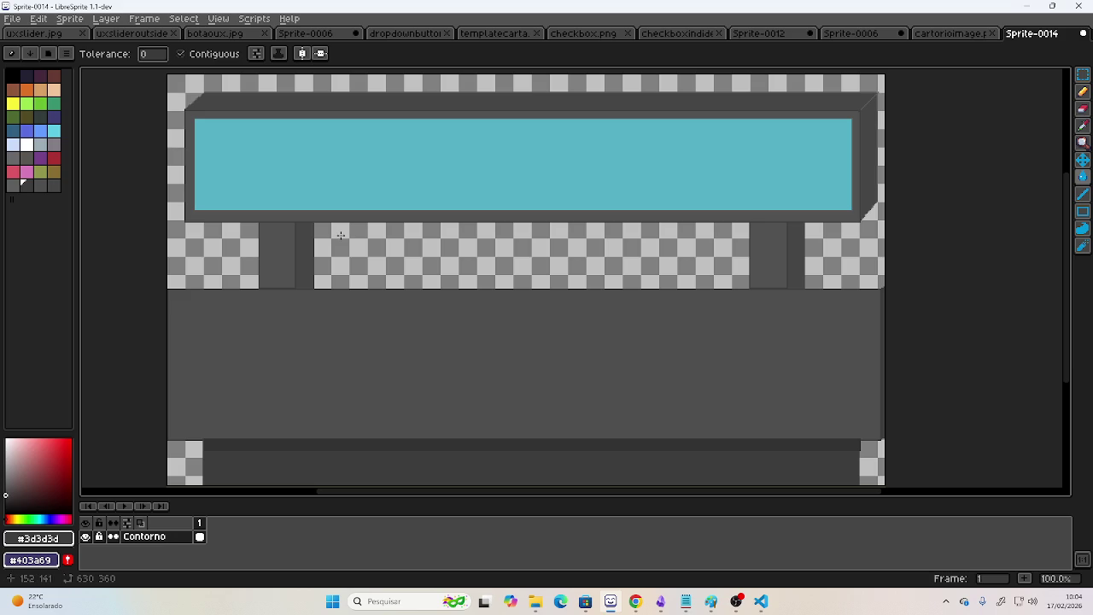
# Pan the sprite view, briefly check OBS, and open the Layer menu.
pyautogui.moveTo(478, 253)
pyautogui.mouseDown()
pyautogui.moveTo(501, 232)
pyautogui.moveTo(525, 232)
pyautogui.moveTo(527, 250)
pyautogui.mouseUp()
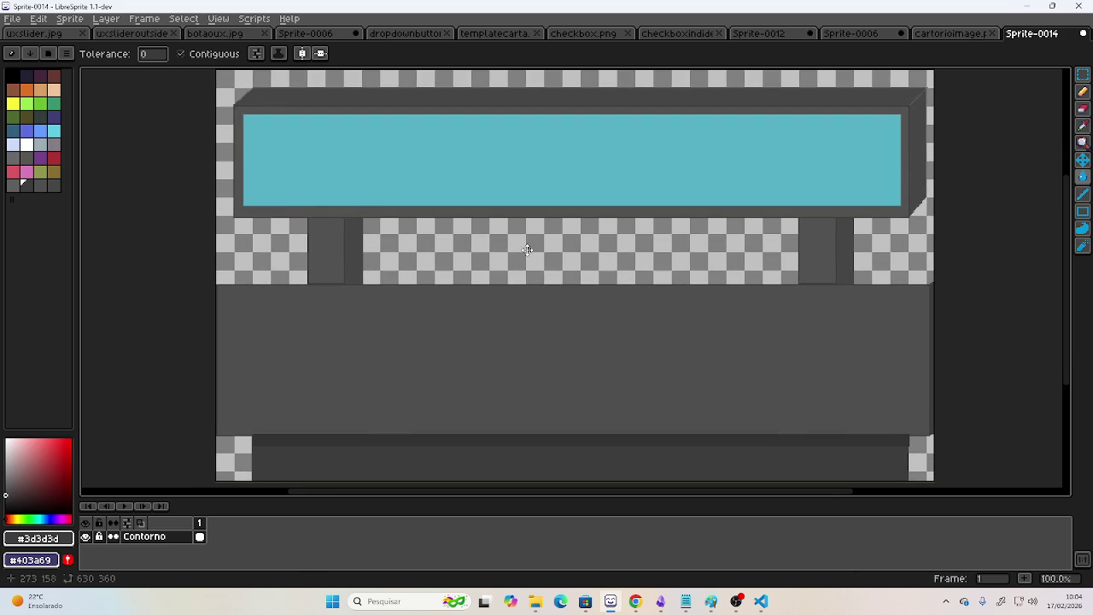
pyautogui.click(734, 603)
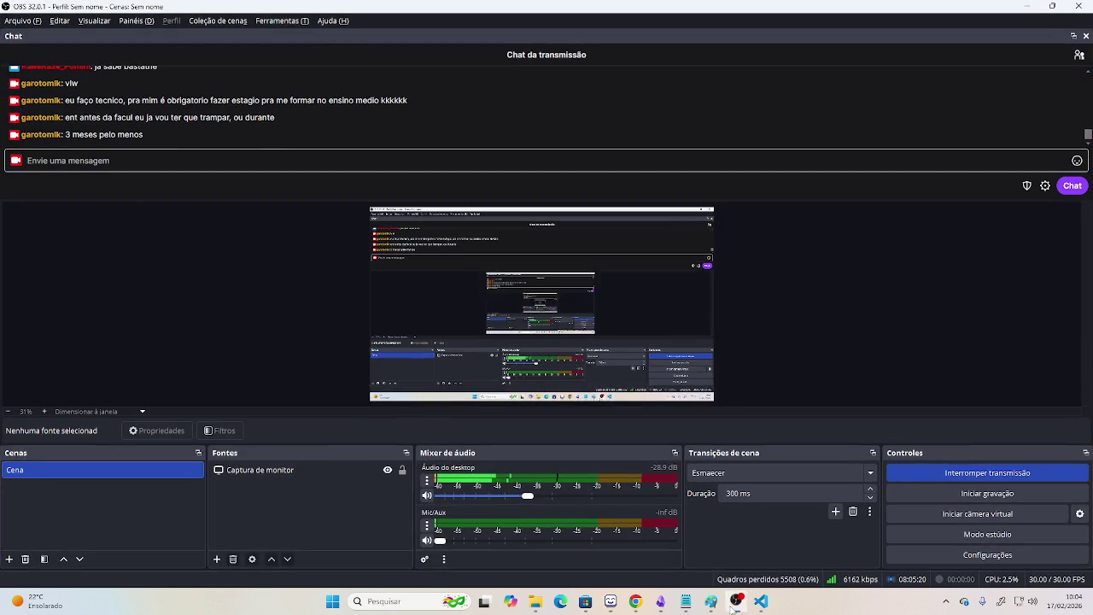
pyautogui.click(733, 604)
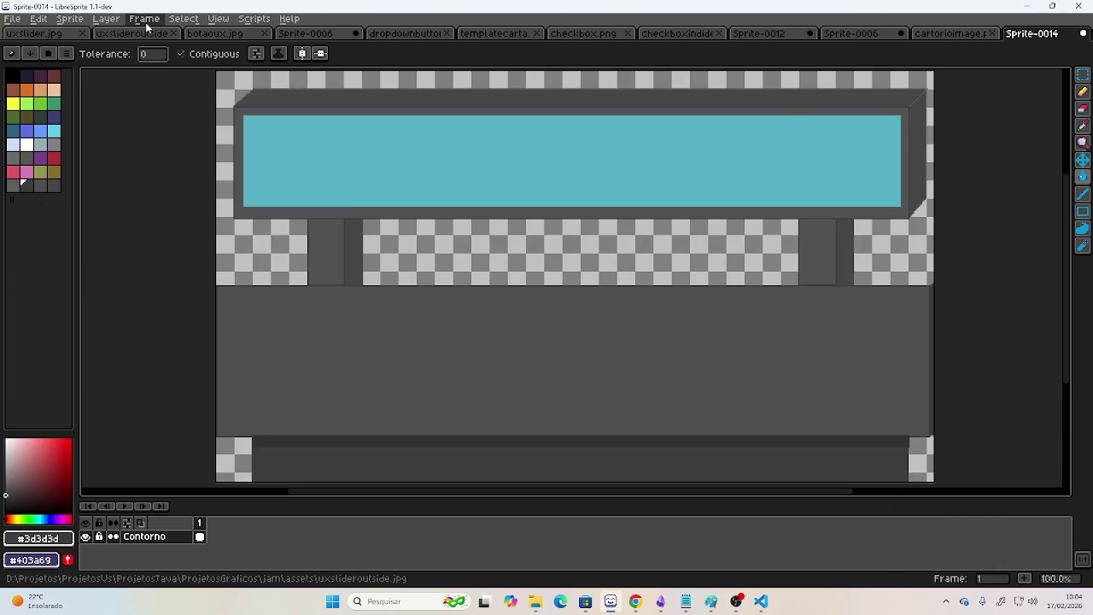
pyautogui.click(106, 19)
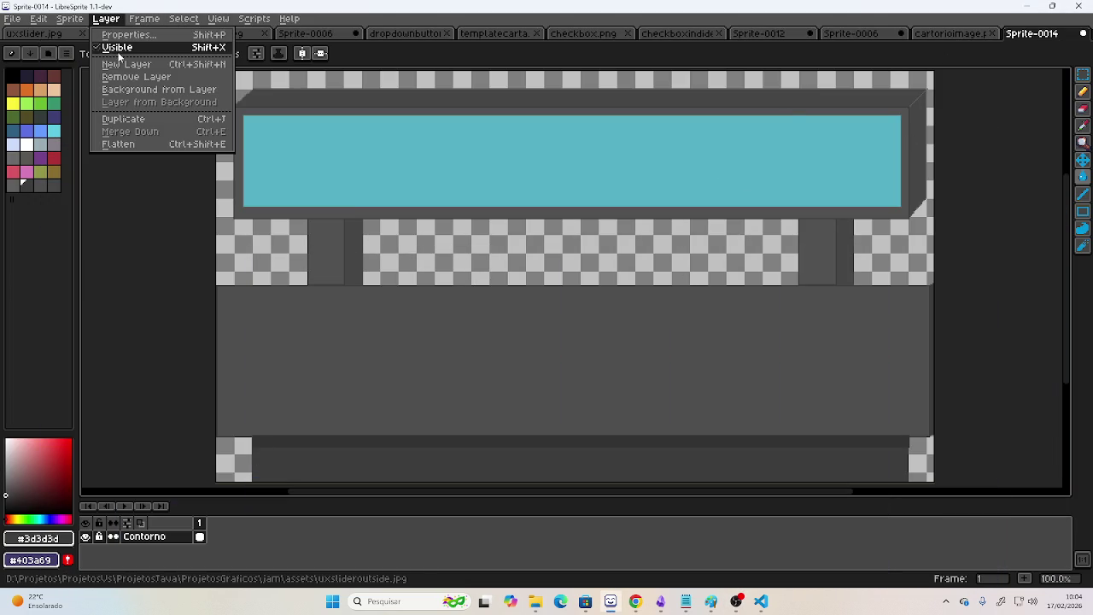
# Add Layer 1 above Contorno with a purple colour and reduced opacity.
pyautogui.click(126, 65)
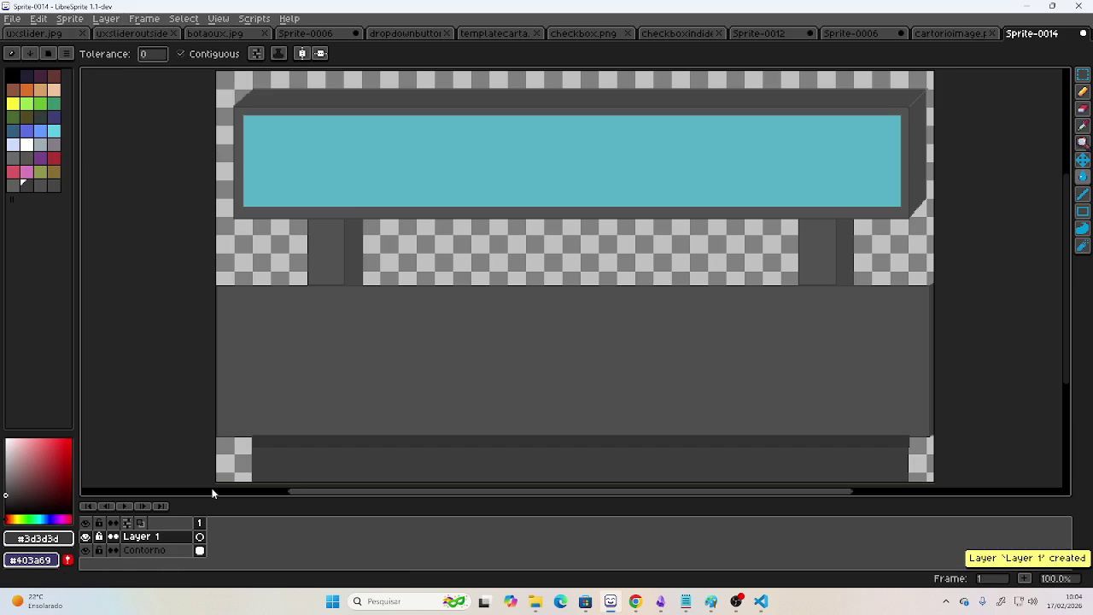
pyautogui.doubleClick(158, 537)
pyautogui.moveTo(485, 328)
pyautogui.mouseDown()
pyautogui.moveTo(559, 334)
pyautogui.moveTo(525, 333)
pyautogui.moveTo(544, 339)
pyautogui.mouseUp()
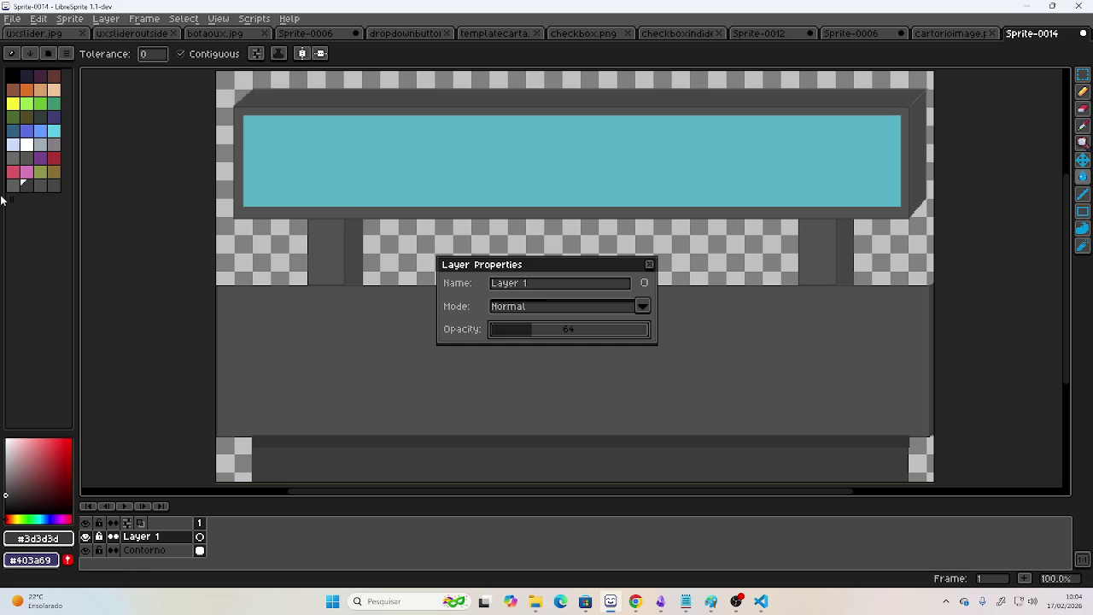
pyautogui.click(40, 155)
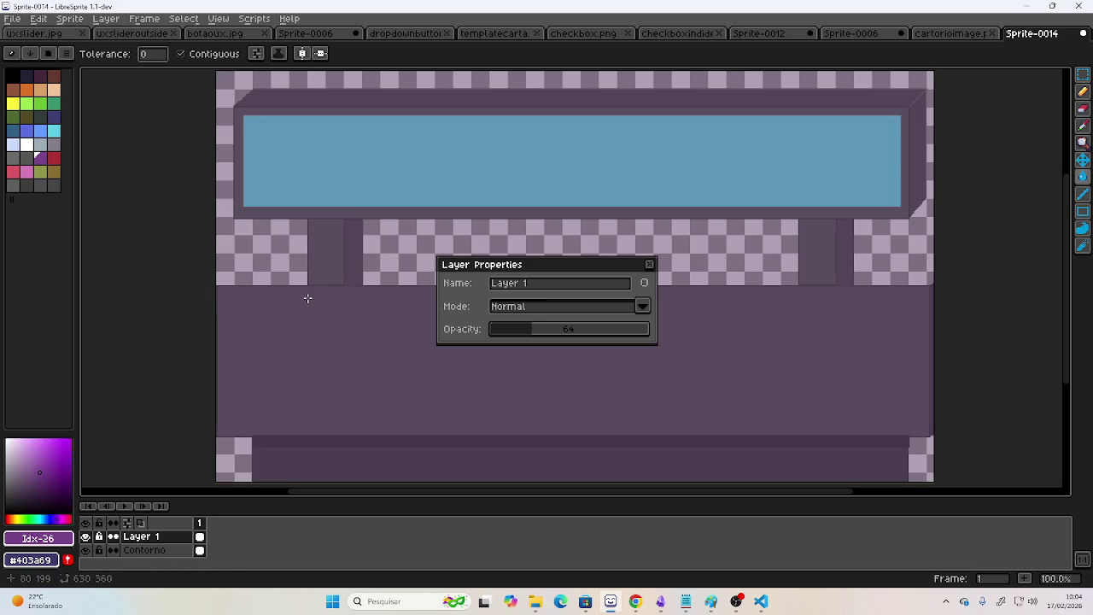
pyautogui.moveTo(548, 330)
pyautogui.mouseDown()
pyautogui.moveTo(562, 330)
pyautogui.moveTo(518, 330)
pyautogui.mouseUp()
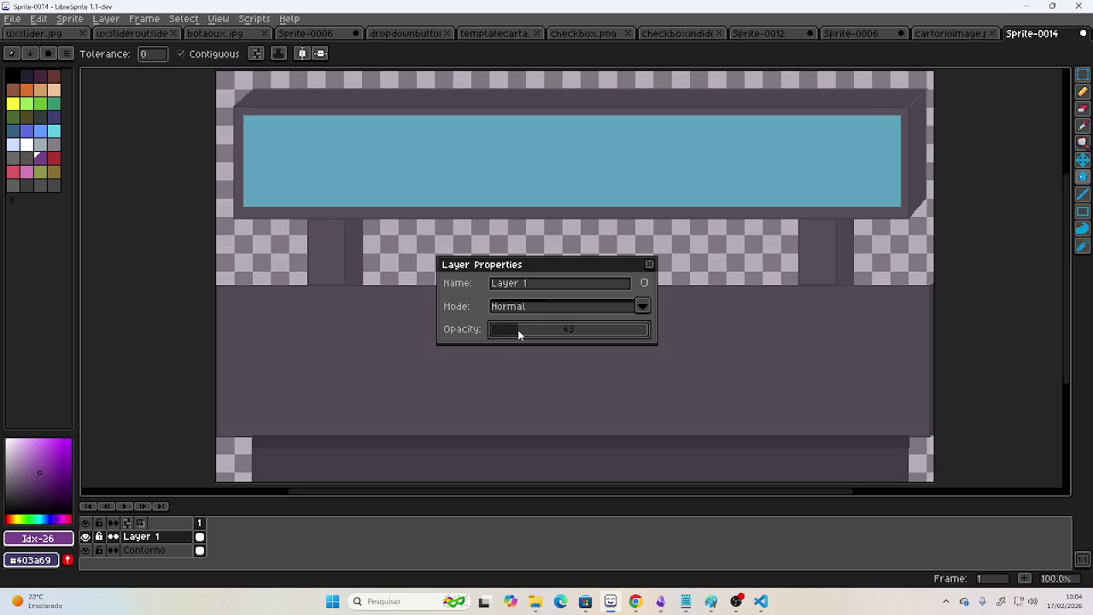
pyautogui.click(649, 264)
# Pan the sprite view to check the tint, then switch to the Paint sketch.
pyautogui.moveTo(621, 280)
pyautogui.mouseDown()
pyautogui.moveTo(582, 231)
pyautogui.moveTo(592, 292)
pyautogui.mouseUp()
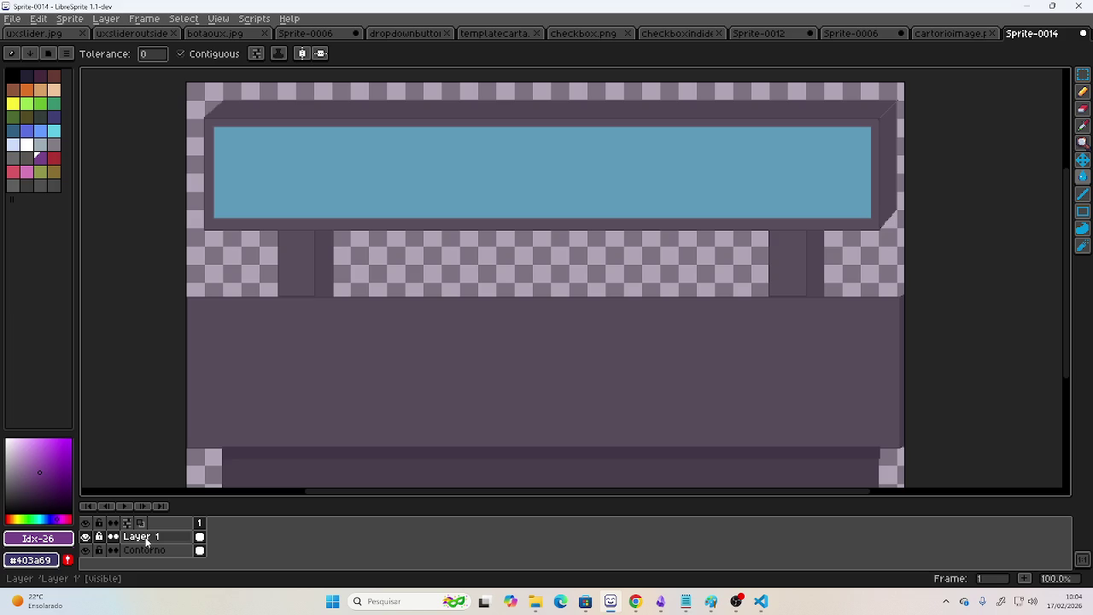
pyautogui.moveTo(435, 334)
pyautogui.mouseDown()
pyautogui.moveTo(453, 354)
pyautogui.moveTo(455, 341)
pyautogui.mouseUp()
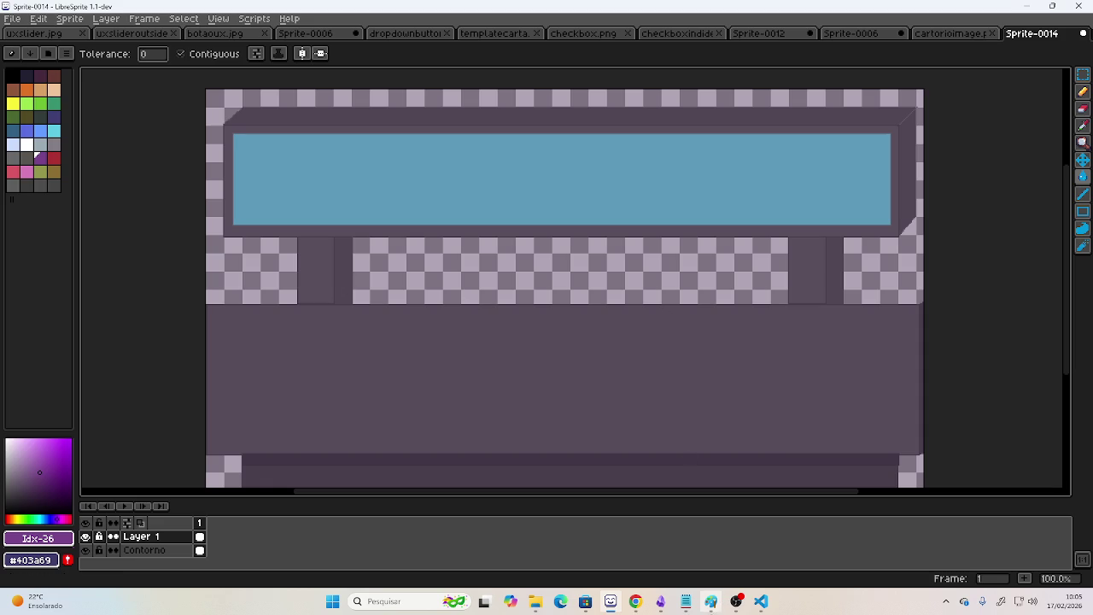
pyautogui.click(710, 601)
pyautogui.scroll(1, 523, 302)
# Draw a thin horizontal rectangle bar between the two posts in the Paint sketch.
pyautogui.scroll(-3, 523, 301)
pyautogui.scroll(1, 523, 301)
pyautogui.scroll(-1, 524, 302)
pyautogui.scroll(2, 523, 301)
pyautogui.scroll(-2, 523, 301)
pyautogui.scroll(1, 523, 301)
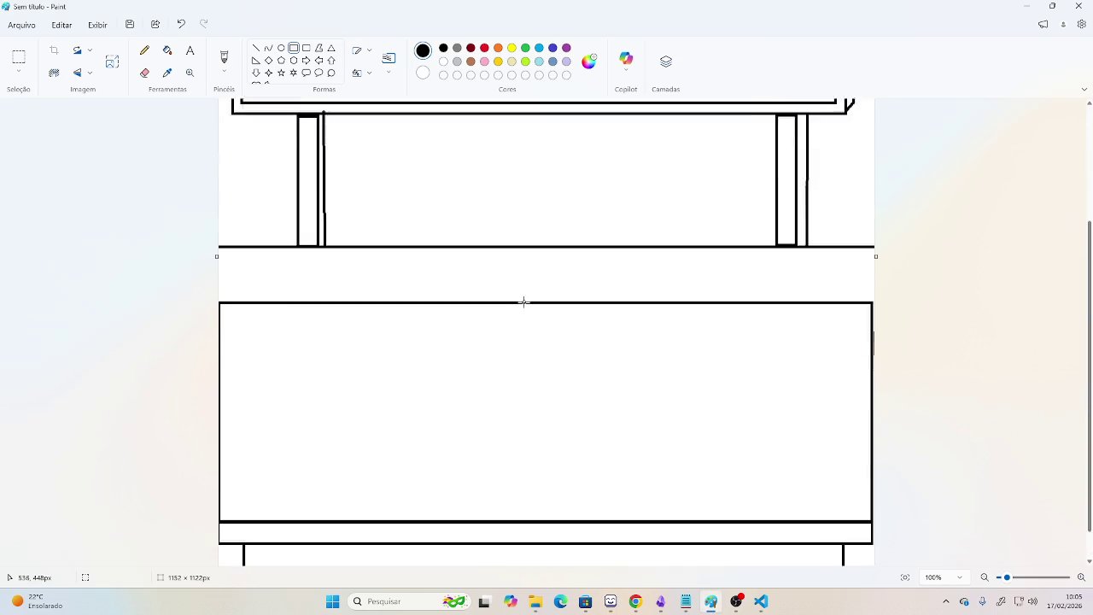
pyautogui.scroll(3, 524, 302)
pyautogui.scroll(-1, 524, 301)
pyautogui.scroll(1, 523, 301)
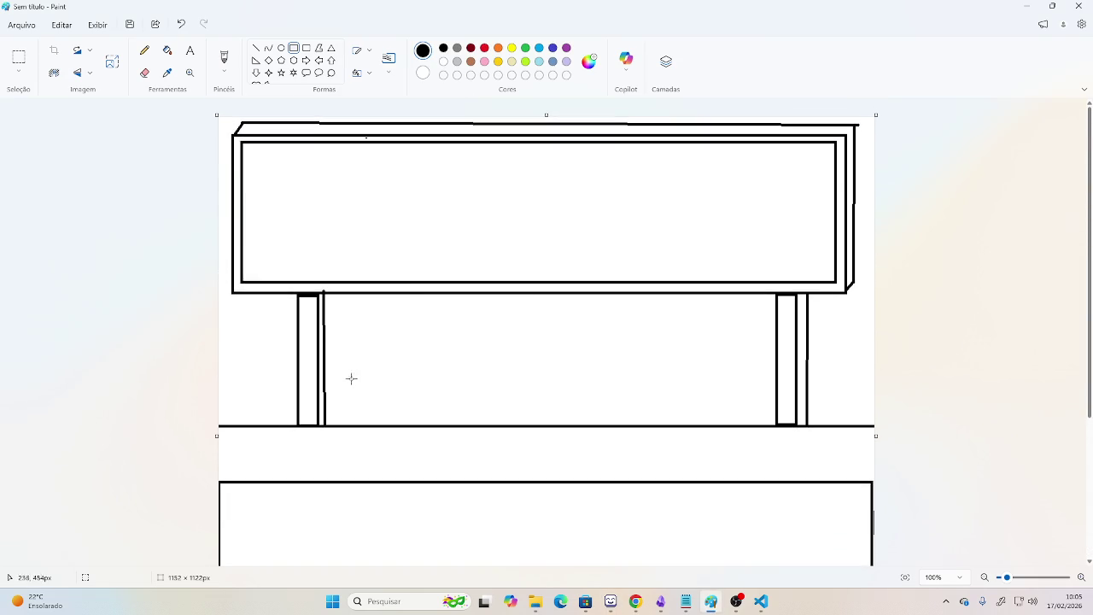
pyautogui.moveTo(324, 425)
pyautogui.mouseDown()
pyautogui.moveTo(739, 389)
pyautogui.moveTo(775, 397)
pyautogui.mouseUp()
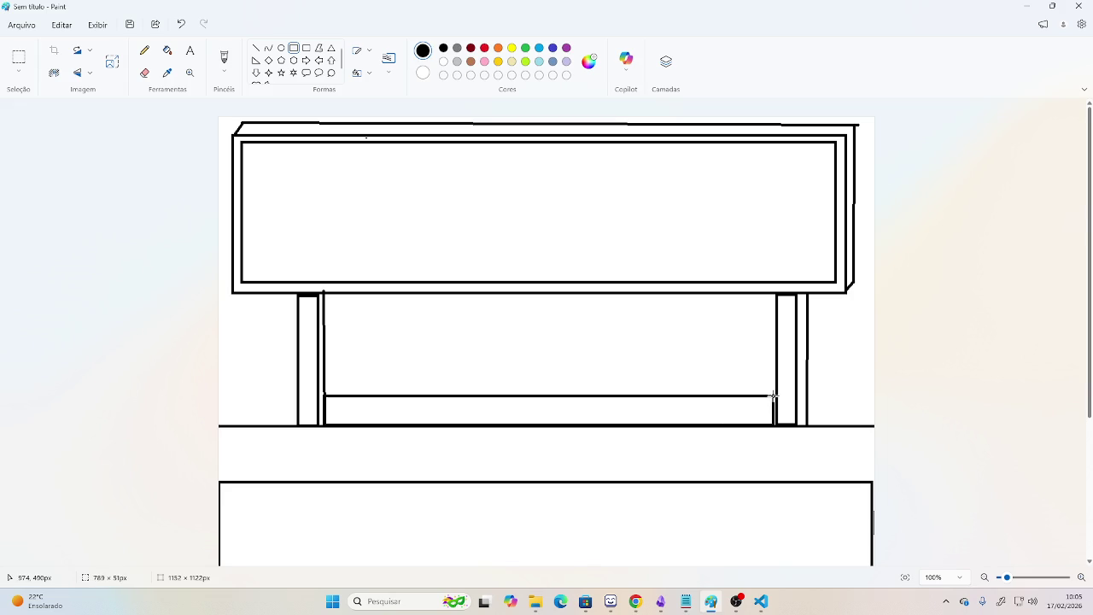
pyautogui.click(415, 348)
# Leave Paint and bring the OBS streaming window to the front.
pyautogui.hotkey('alt', 'Tab')
pyautogui.hotkey('alt', 'Tab')
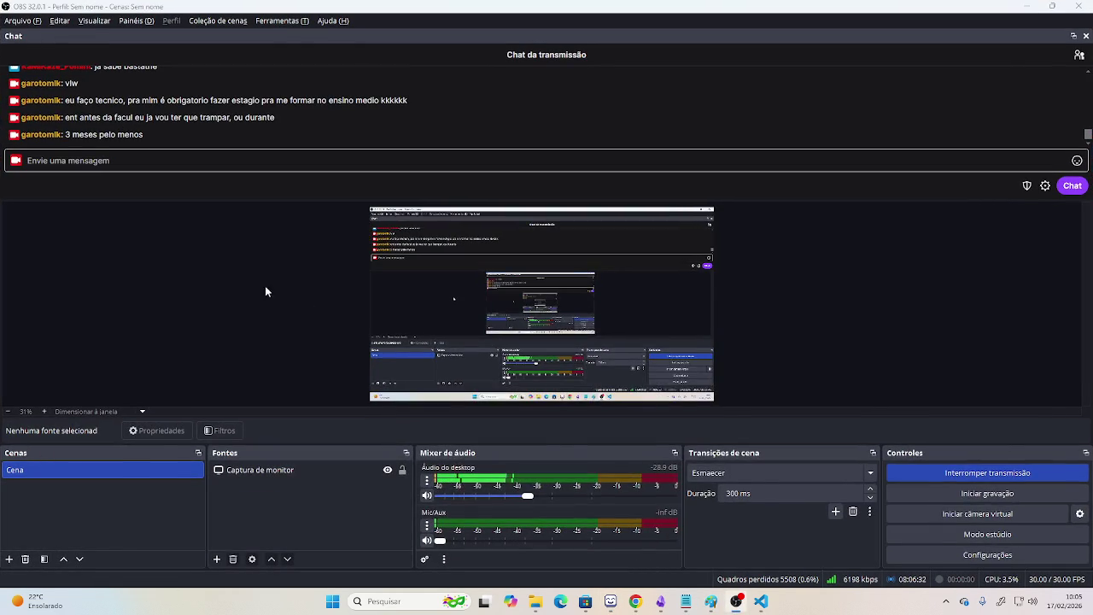
pyautogui.hotkey('alt', 'Tab')
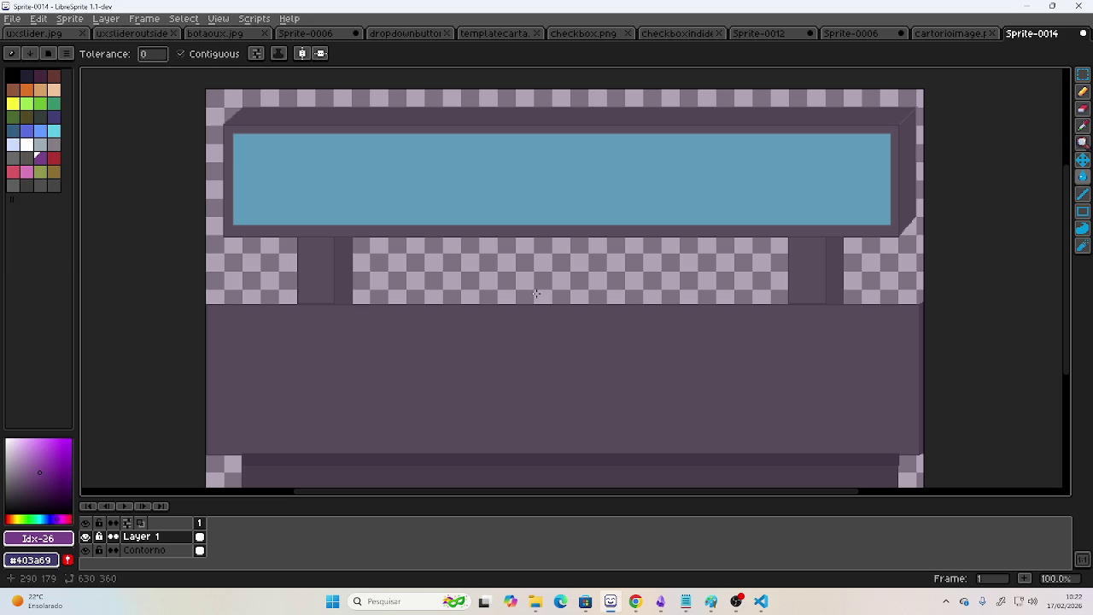
# Switch from OBS Studio to Chrome's YouTube Music tab playing 'Fica Nervoso Não'.
pyautogui.hotkey('alt', 'Tab')
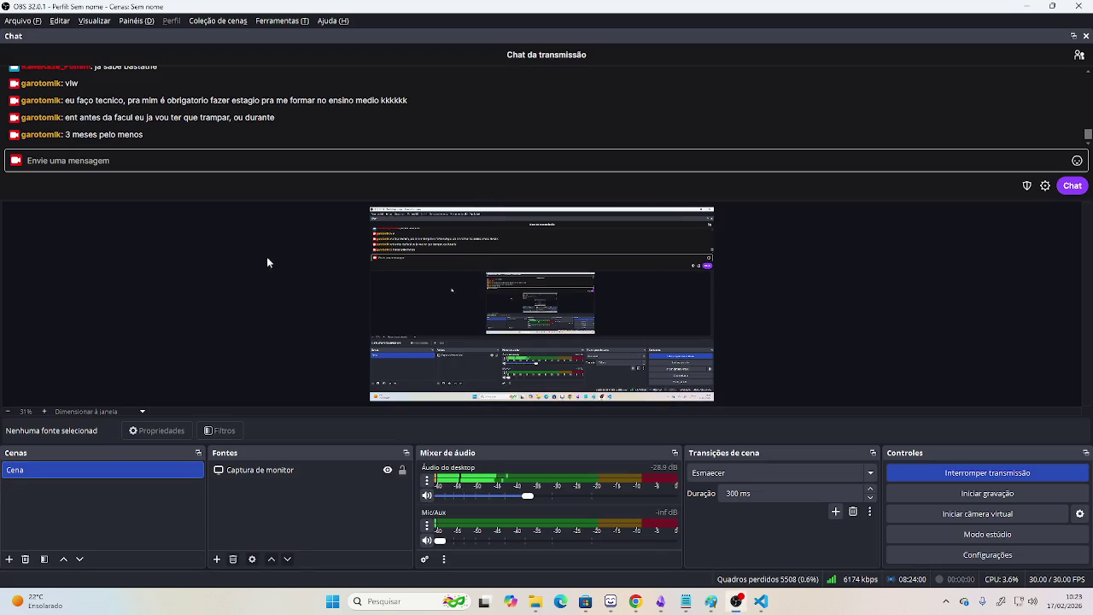
pyautogui.hotkey('alt', 'Tab')
pyautogui.press('Tab')
pyautogui.press('Tab')
pyautogui.press('Tab')
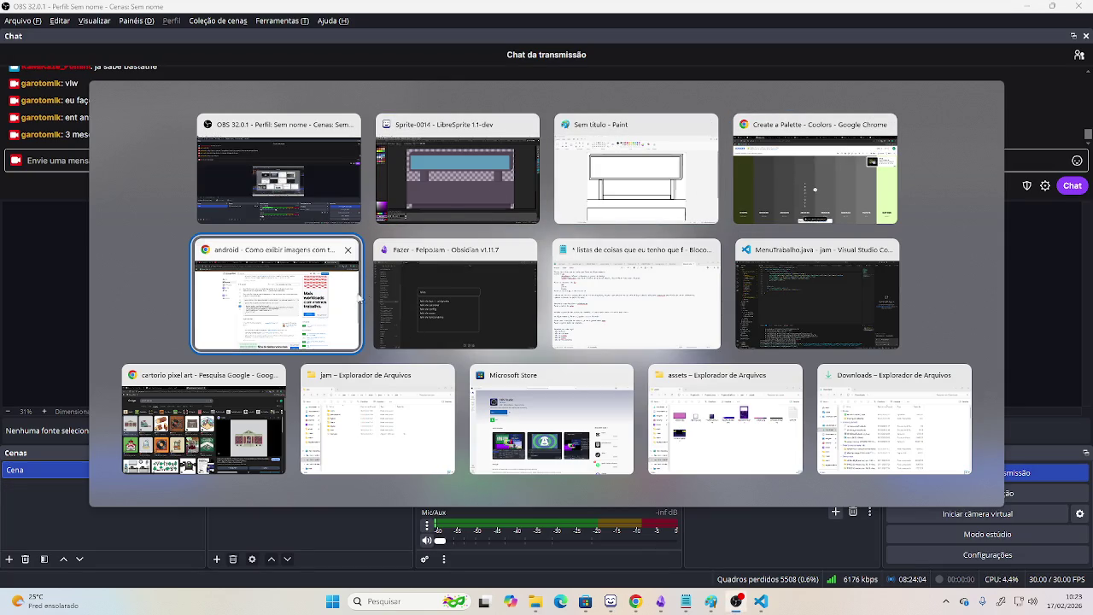
pyautogui.click(275, 304)
pyautogui.click(68, 11)
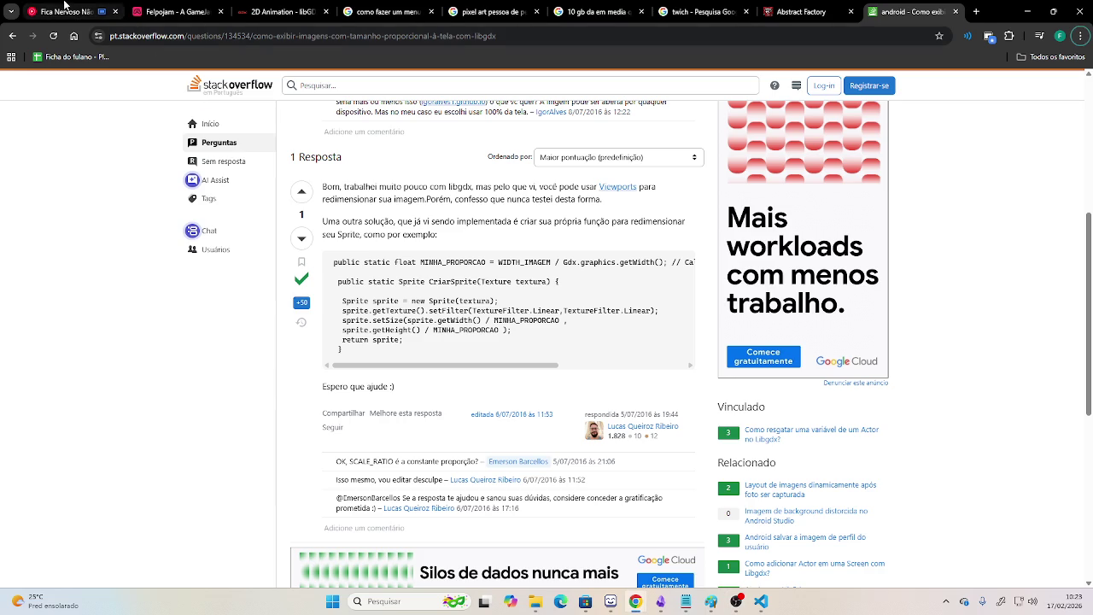
pyautogui.moveTo(446, 339)
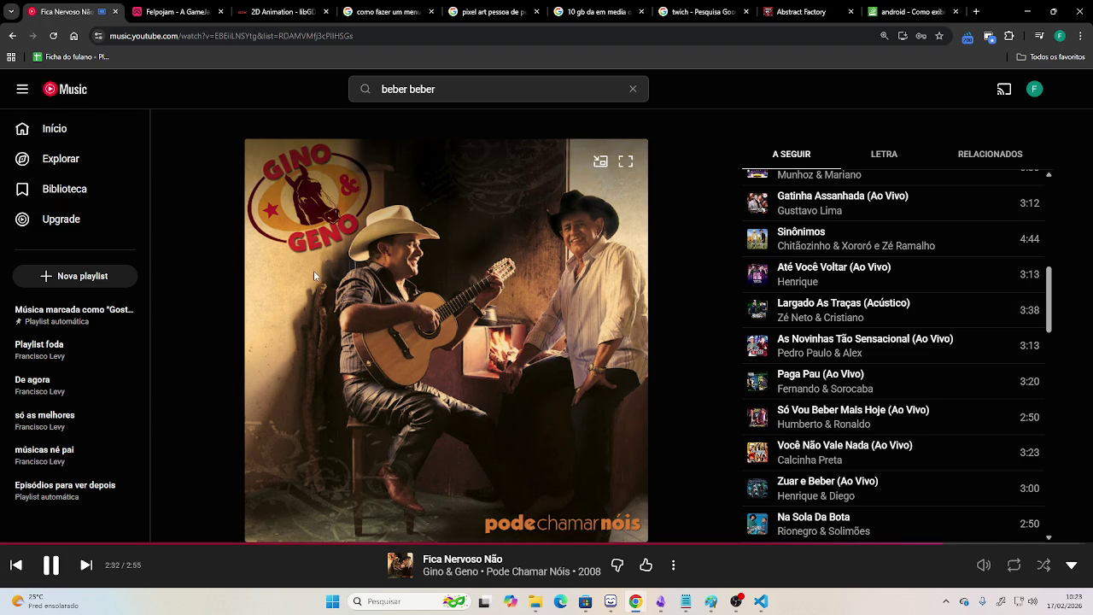
# Play 'CAMINHANDO A PÉ - DOOMSHOP VERSION Pt2' from Ouvir de novo, then return to LibreSprite.
pyautogui.hotkey('alt', 'Left')
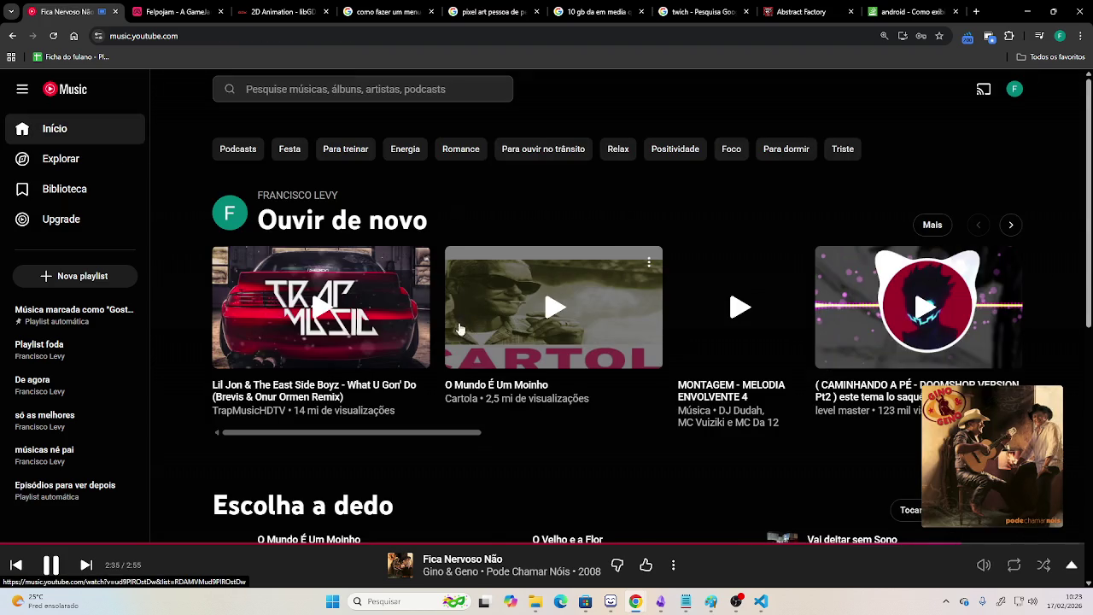
pyautogui.click(910, 305)
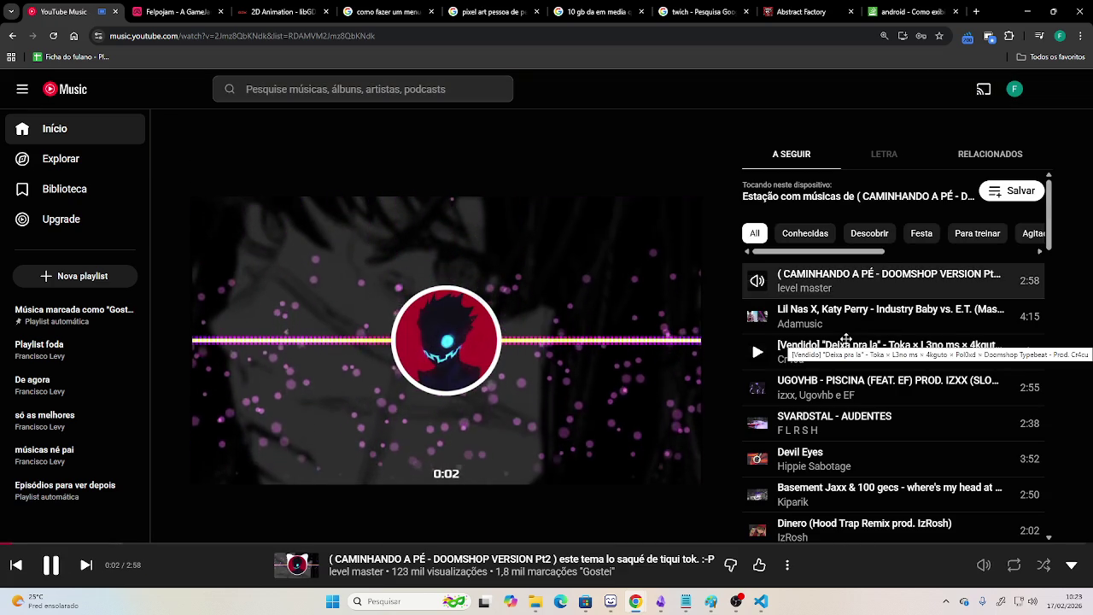
pyautogui.hotkey('alt', 'Tab')
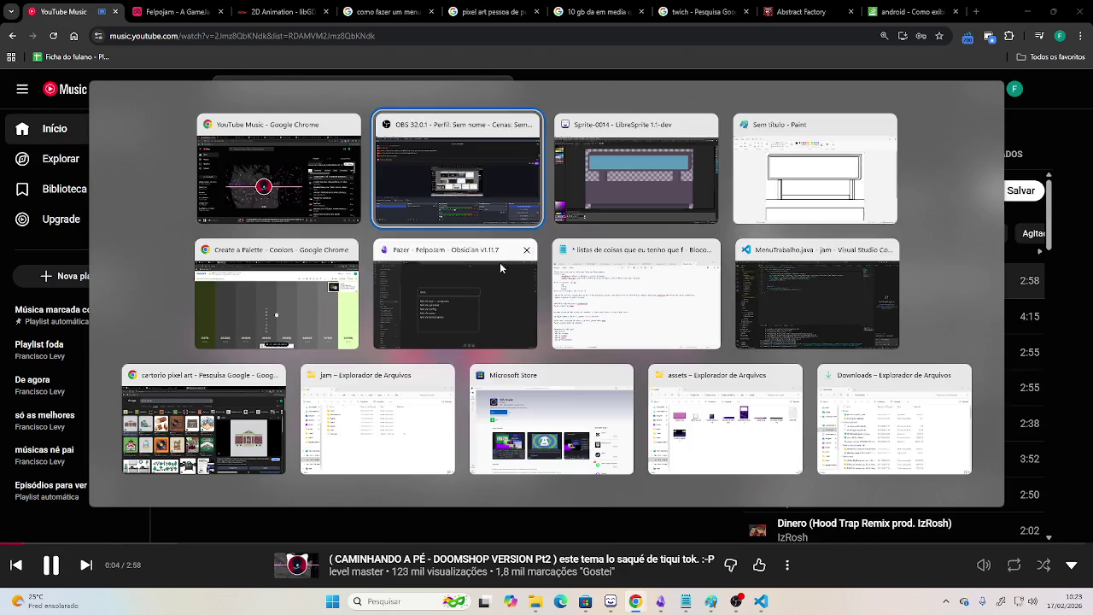
pyautogui.hotkey('alt', 'Tab')
pyautogui.hotkey('alt', 'Tab')
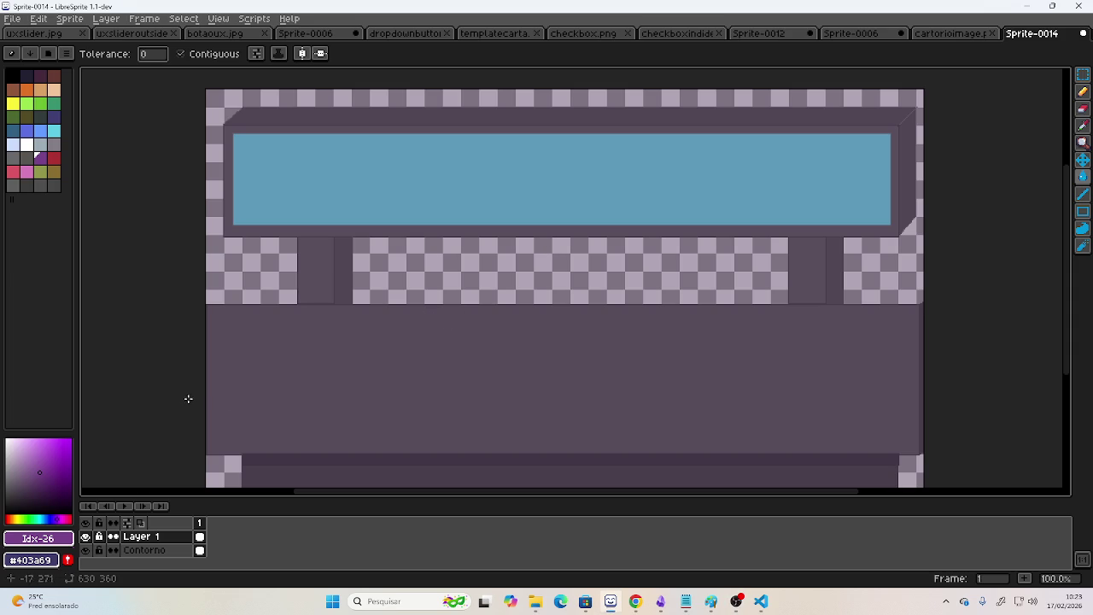
# On Contorno, fill the post gap, top, sides and bottom corners dark purple; then reselect Layer 1 with white.
pyautogui.click(151, 551)
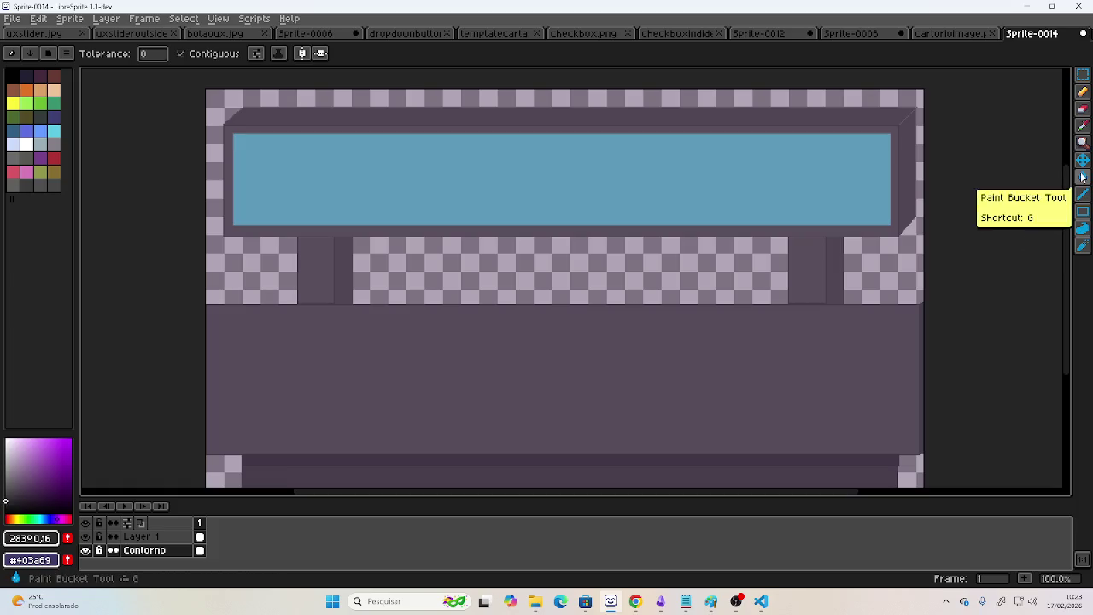
pyautogui.click(657, 275)
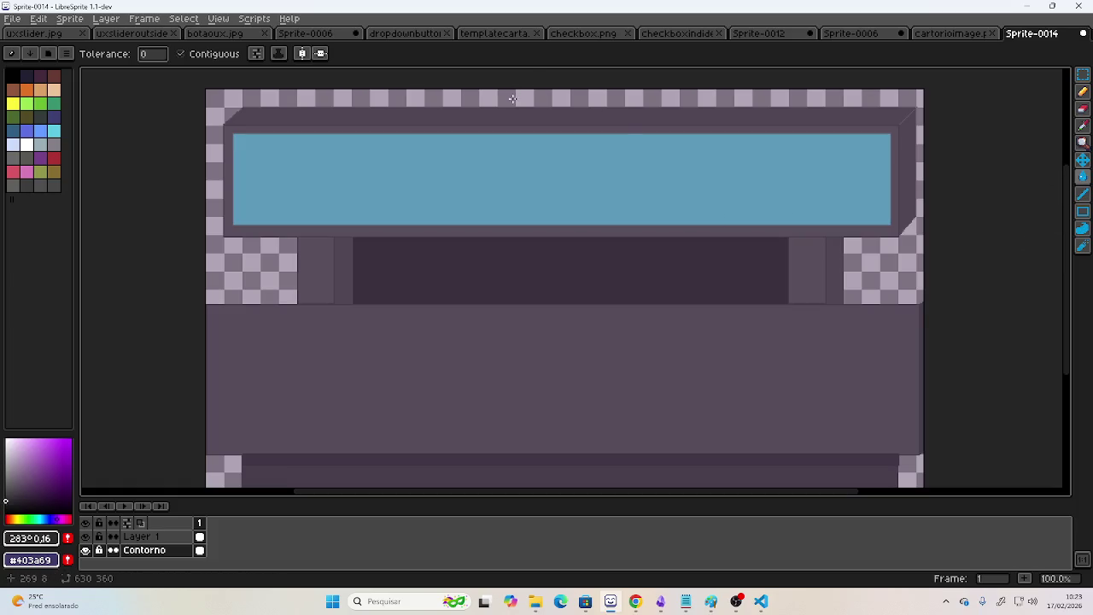
pyautogui.click(512, 99)
pyautogui.click(214, 463)
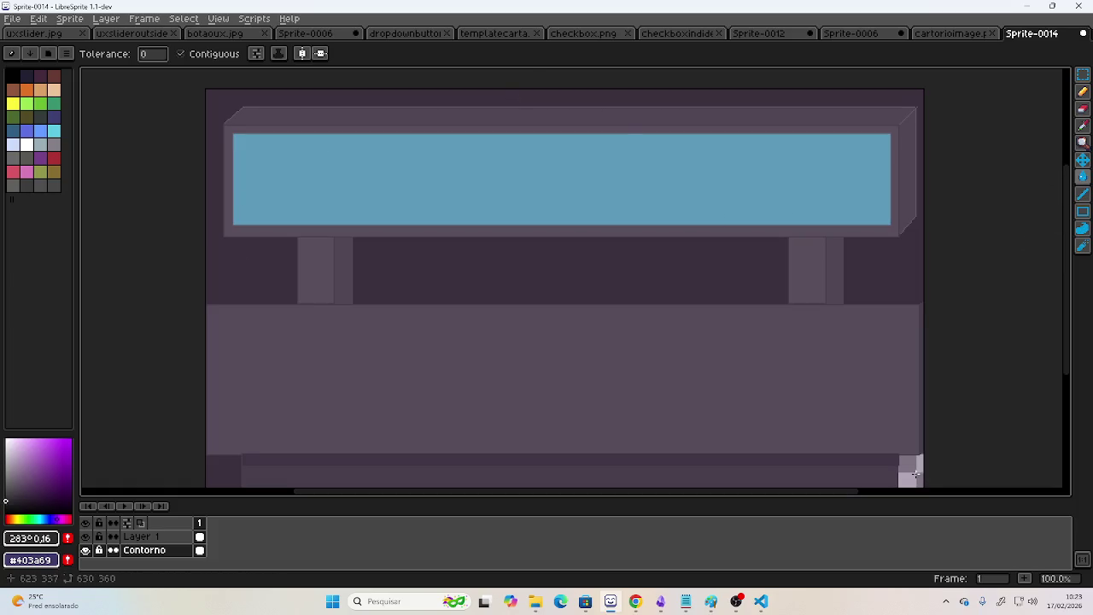
pyautogui.click(914, 473)
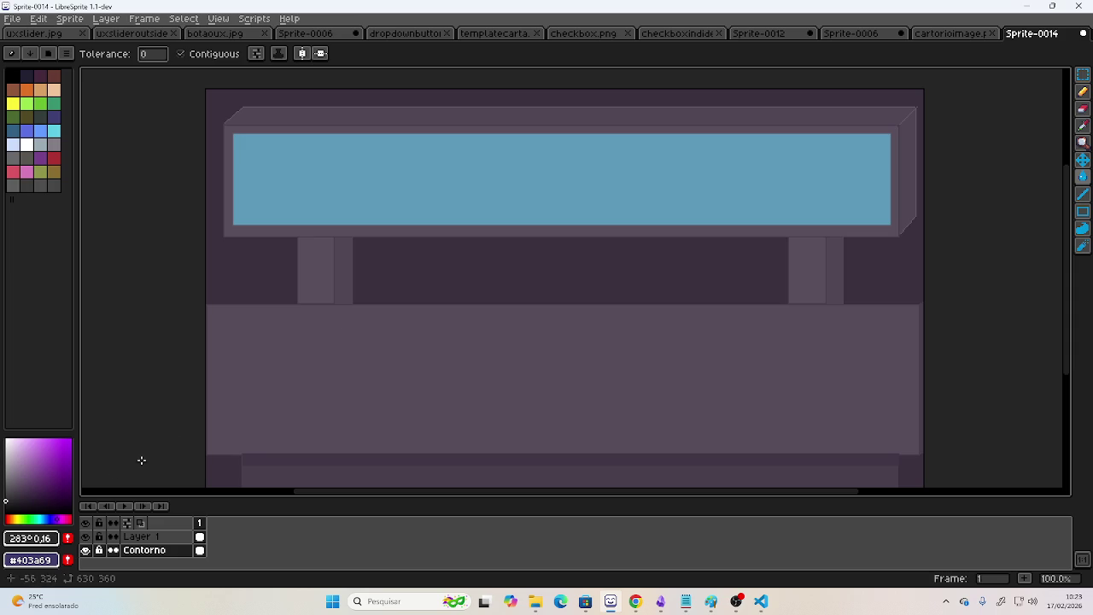
pyautogui.click(144, 536)
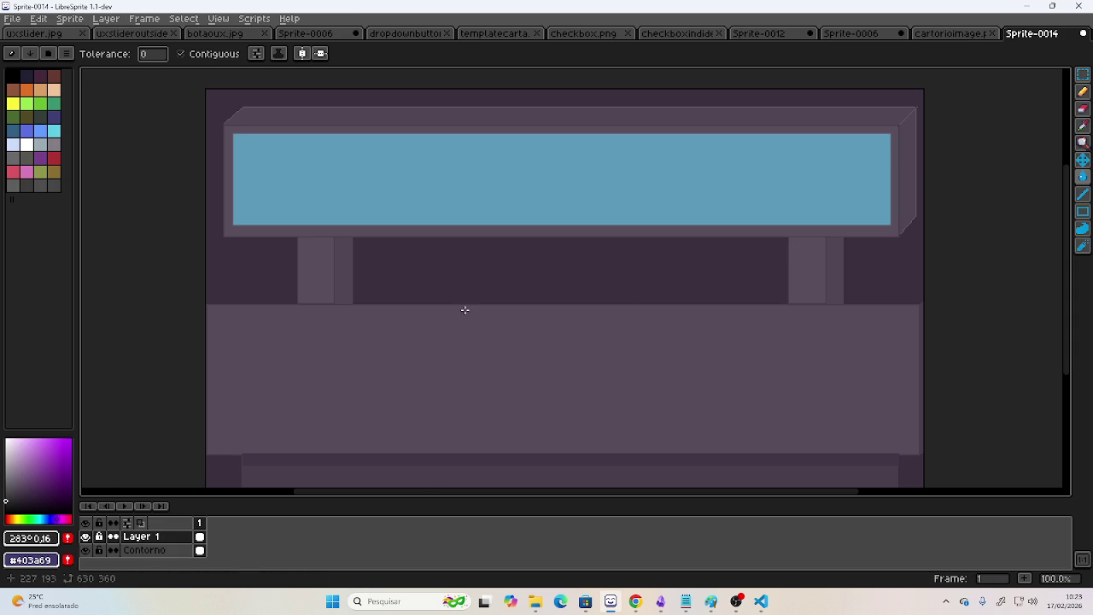
pyautogui.click(26, 144)
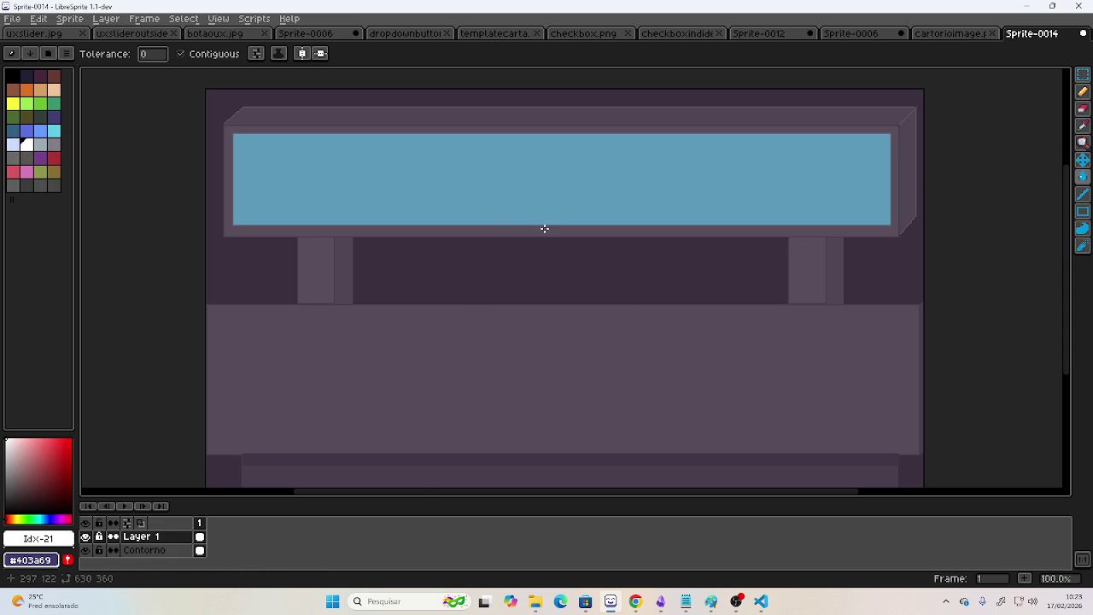
pyautogui.click(1083, 92)
pyautogui.click(1082, 211)
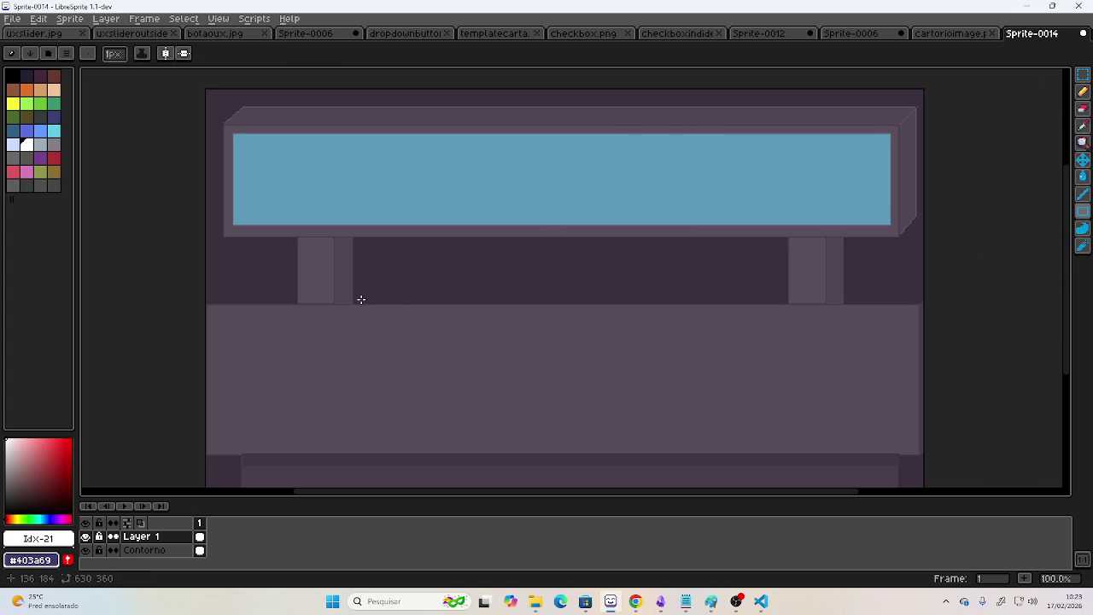
pyautogui.moveTo(359, 300); pyautogui.dragTo(412, 288)
pyautogui.hotkey('ctrl', 'z')
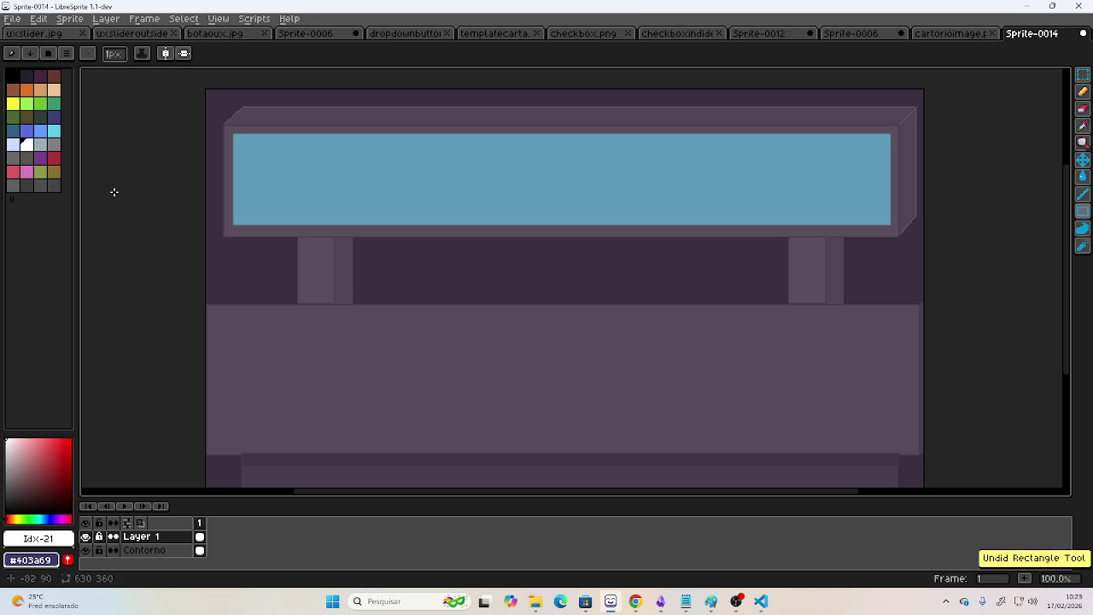
pyautogui.click(1084, 212)
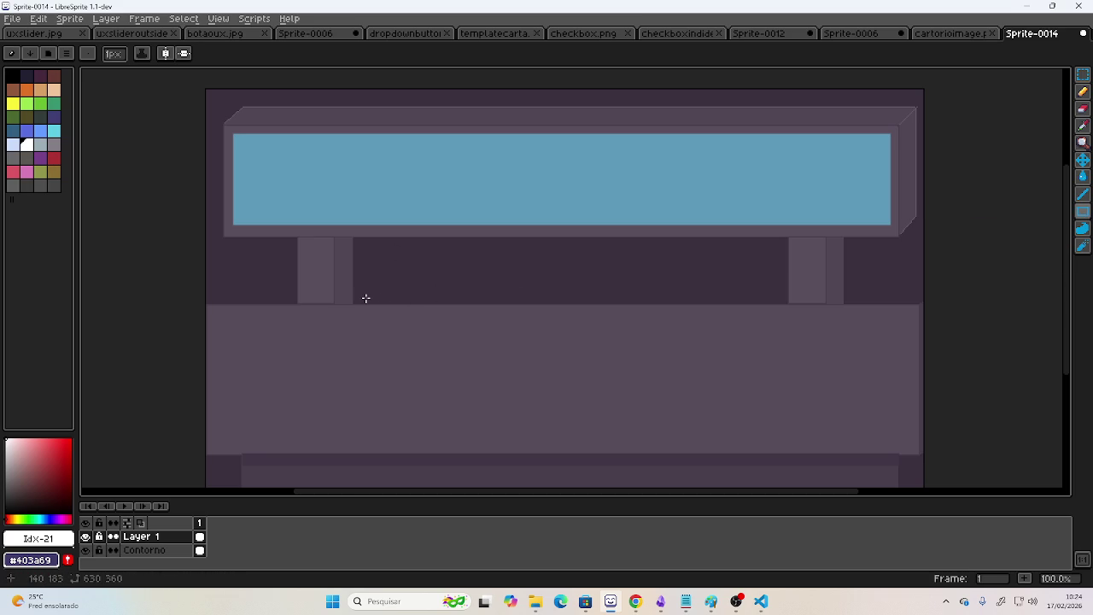
pyautogui.moveTo(354, 303); pyautogui.dragTo(788, 283)
pyautogui.click(1082, 176)
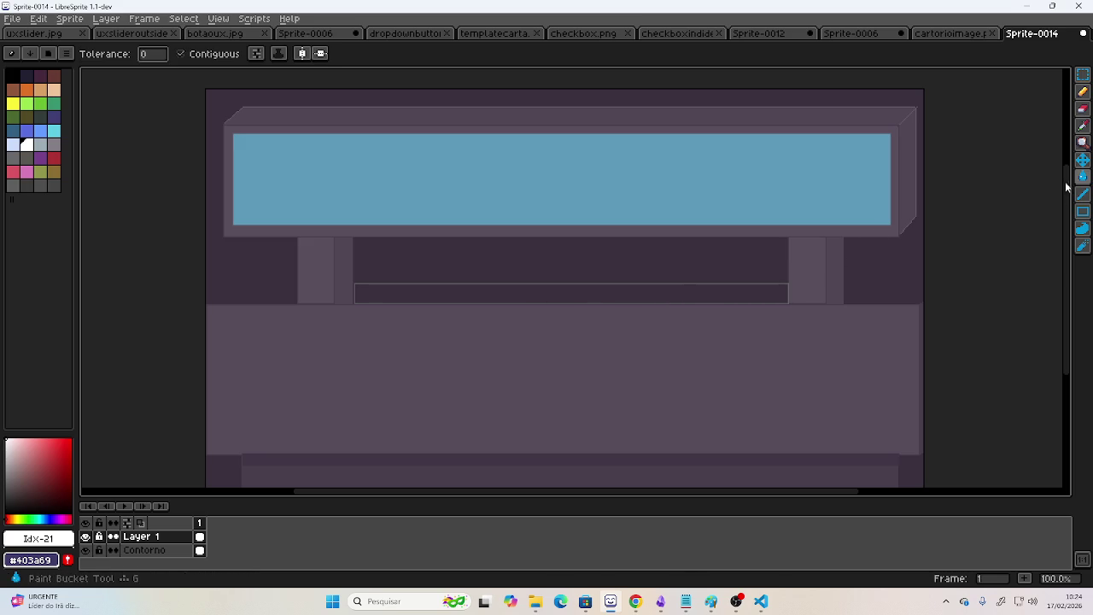
pyautogui.click(666, 289)
pyautogui.hotkey('ctrl', 'z')
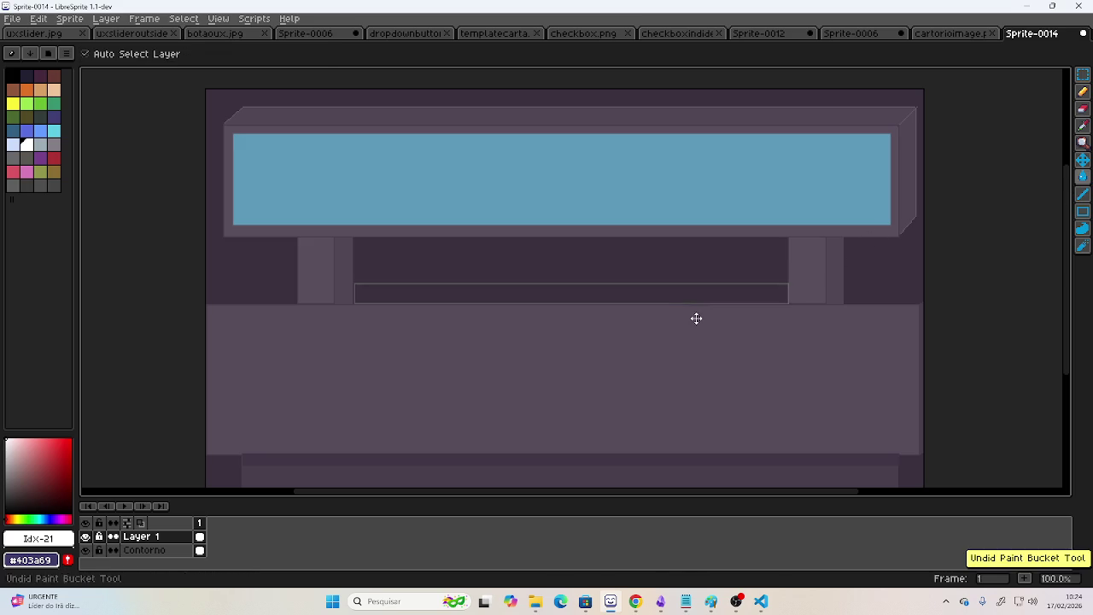
pyautogui.hotkey('ctrl', 'z')
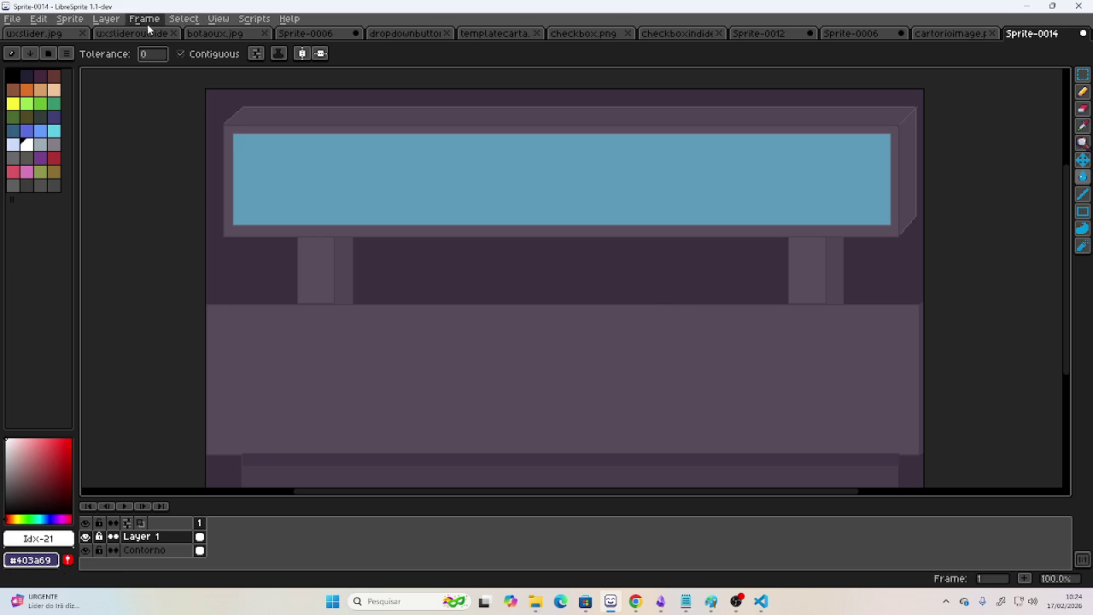
pyautogui.click(106, 19)
# Create Layer 2 with Layer 1 hidden and draw a white-filled rectangle between the posts.
pyautogui.click(105, 63)
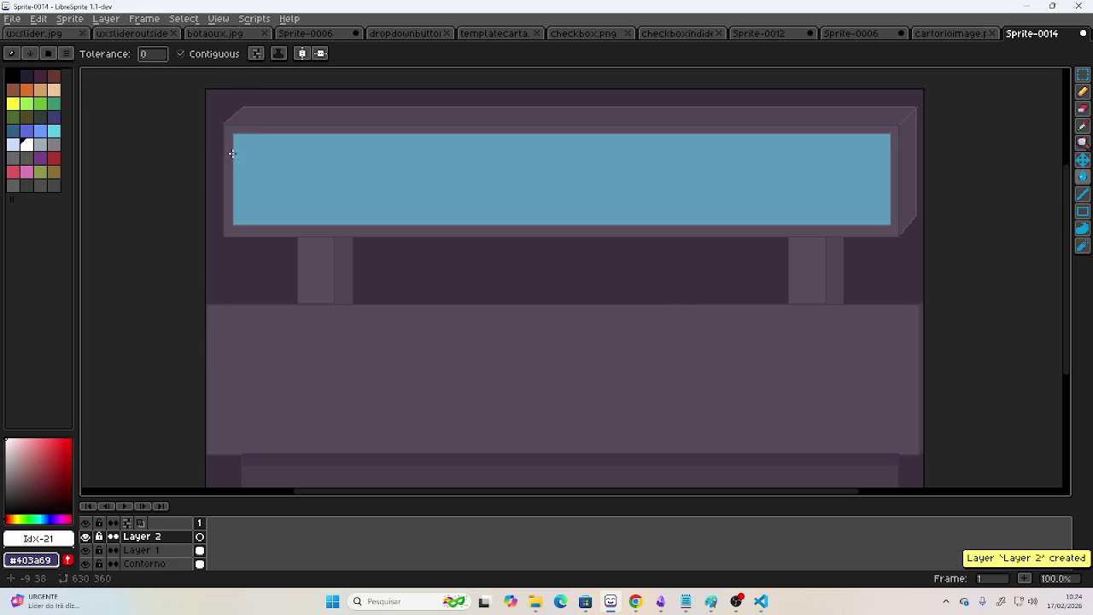
pyautogui.click(84, 549)
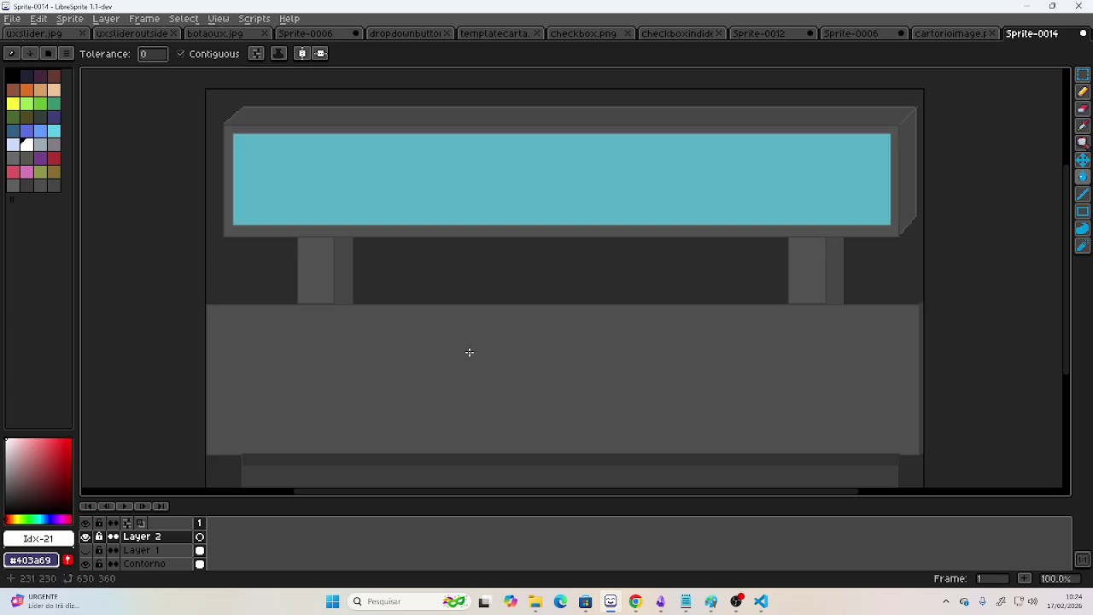
pyautogui.click(1082, 211)
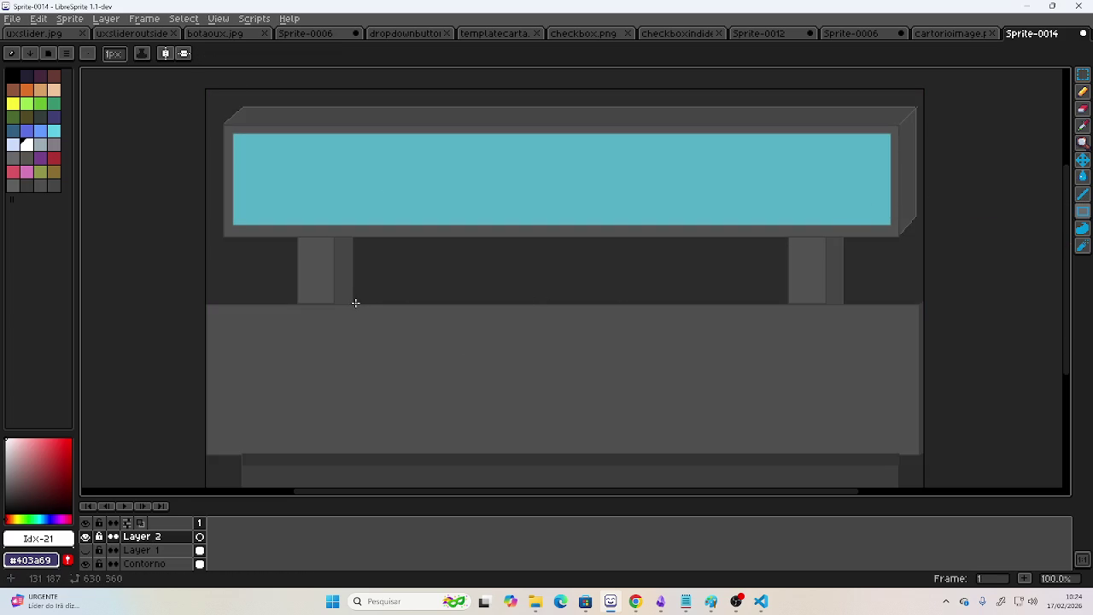
pyautogui.moveTo(355, 303); pyautogui.dragTo(786, 282)
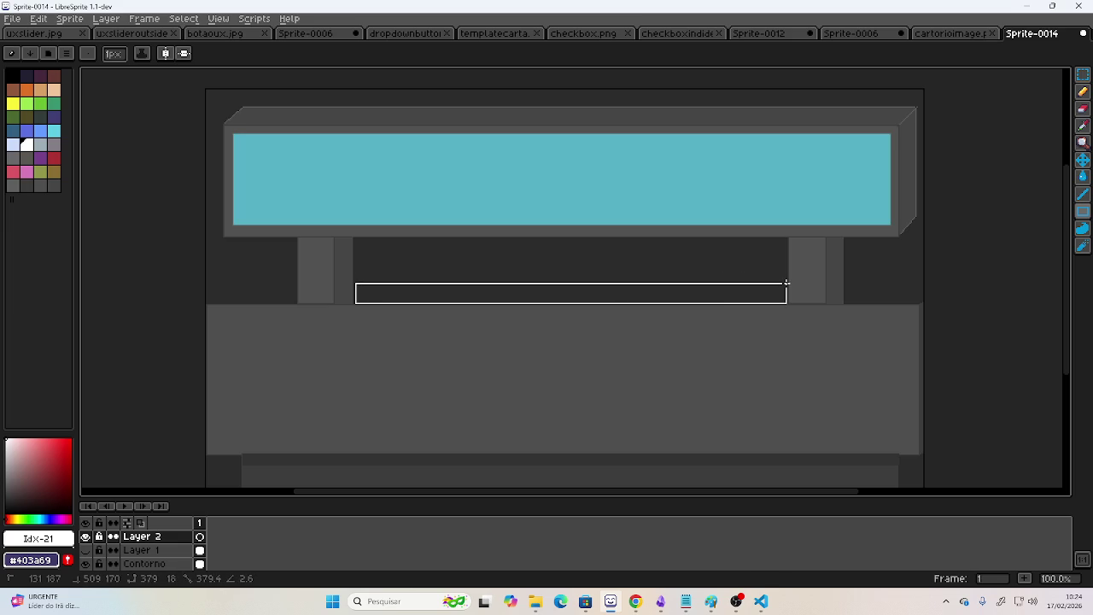
pyautogui.click(1082, 181)
pyautogui.click(554, 293)
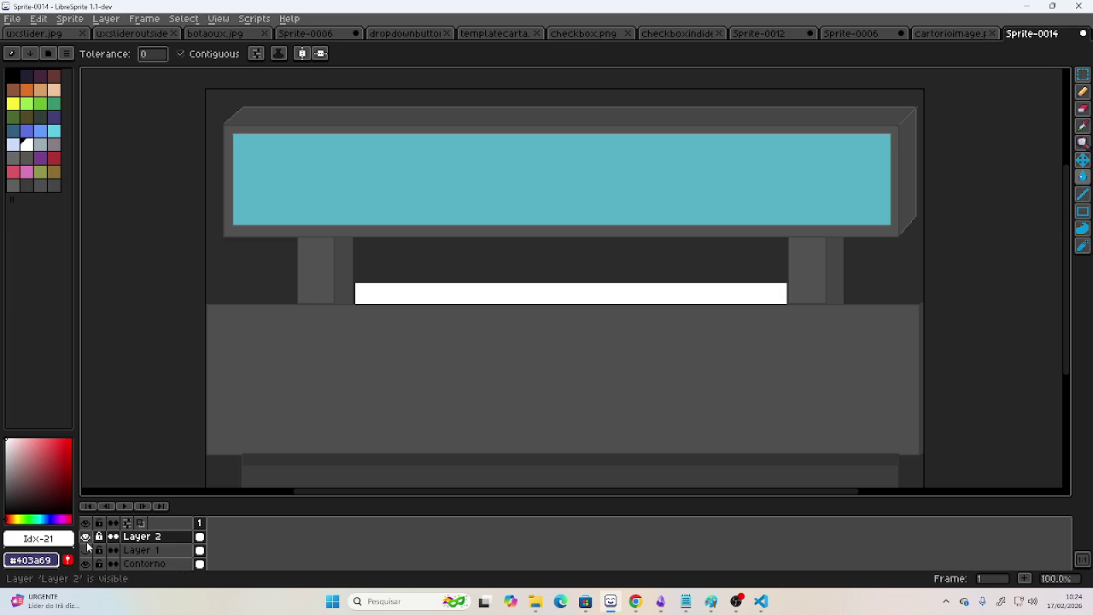
# Move Layer 2 below Layer 1 and toggle layer visibility to compare.
pyautogui.click(85, 550)
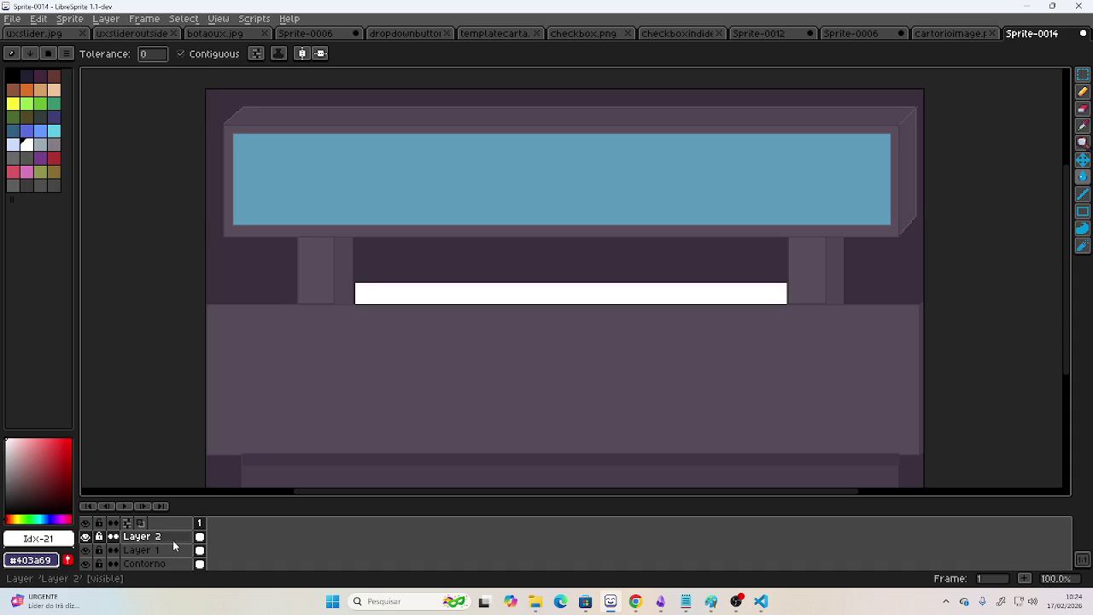
pyautogui.click(167, 540)
pyautogui.moveTo(167, 542); pyautogui.dragTo(164, 556)
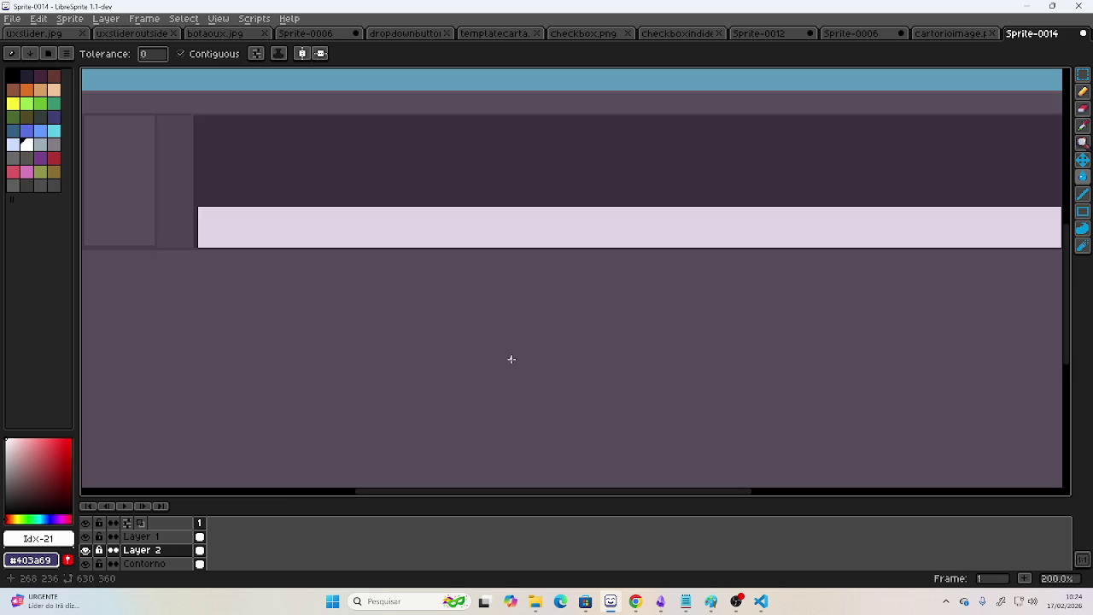
pyautogui.scroll(1, 515, 334)
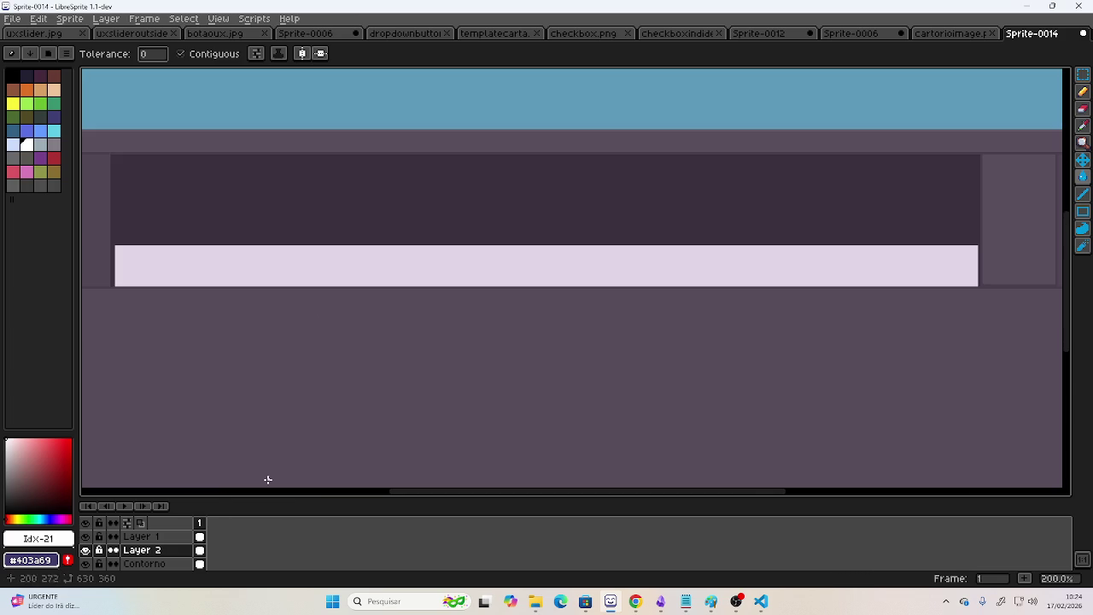
pyautogui.click(85, 550)
pyautogui.click(86, 549)
pyautogui.hscroll(-1, 261, 430)
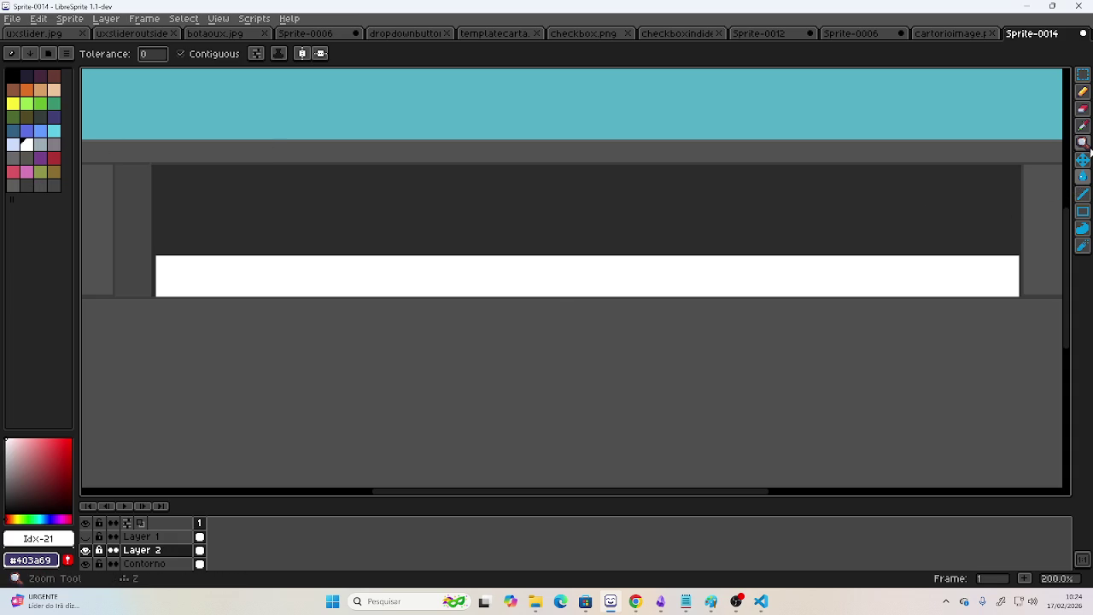
# Sample and lighten a purple from the drawing, fill the white bar purple, and check it against Layer 1.
pyautogui.press('i')
pyautogui.click(58, 518)
pyautogui.click(47, 466)
pyautogui.moveTo(47, 466); pyautogui.dragTo(38, 455)
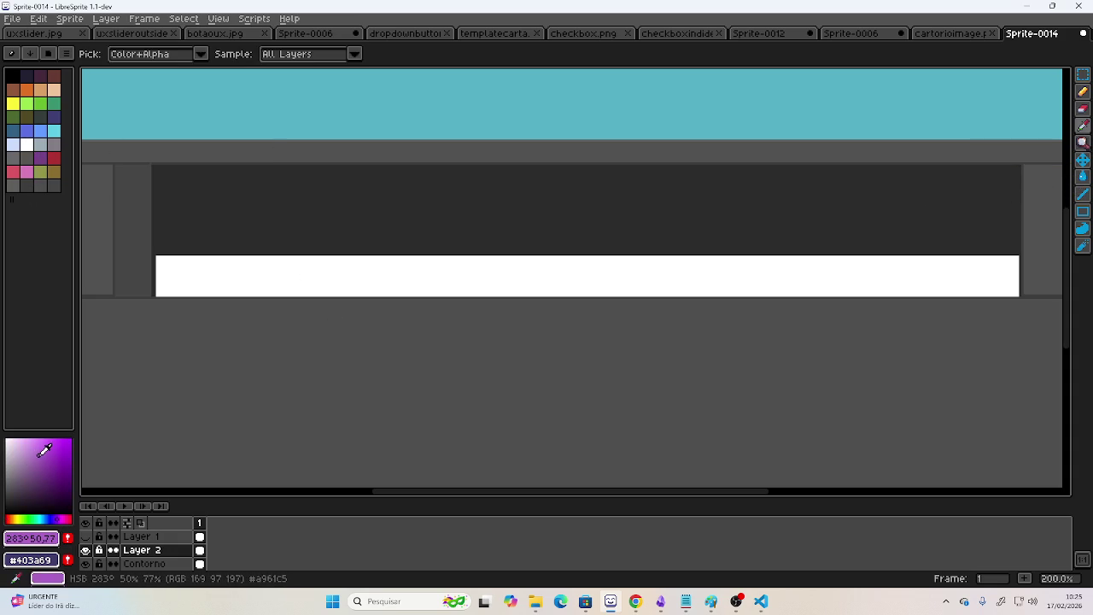
pyautogui.click(1083, 177)
pyautogui.click(712, 278)
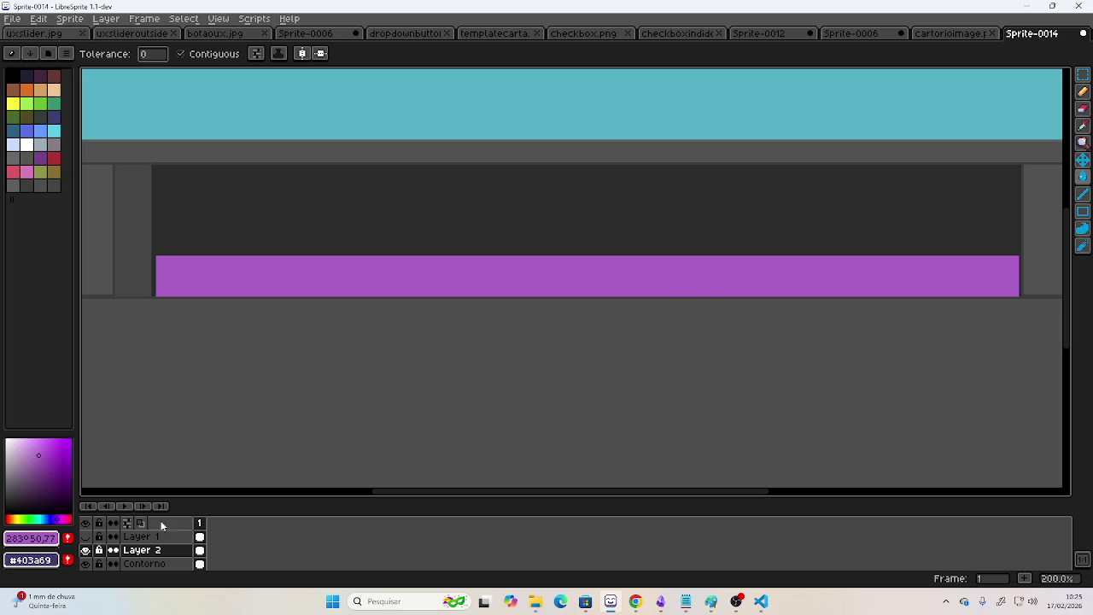
pyautogui.click(86, 536)
pyautogui.click(86, 536)
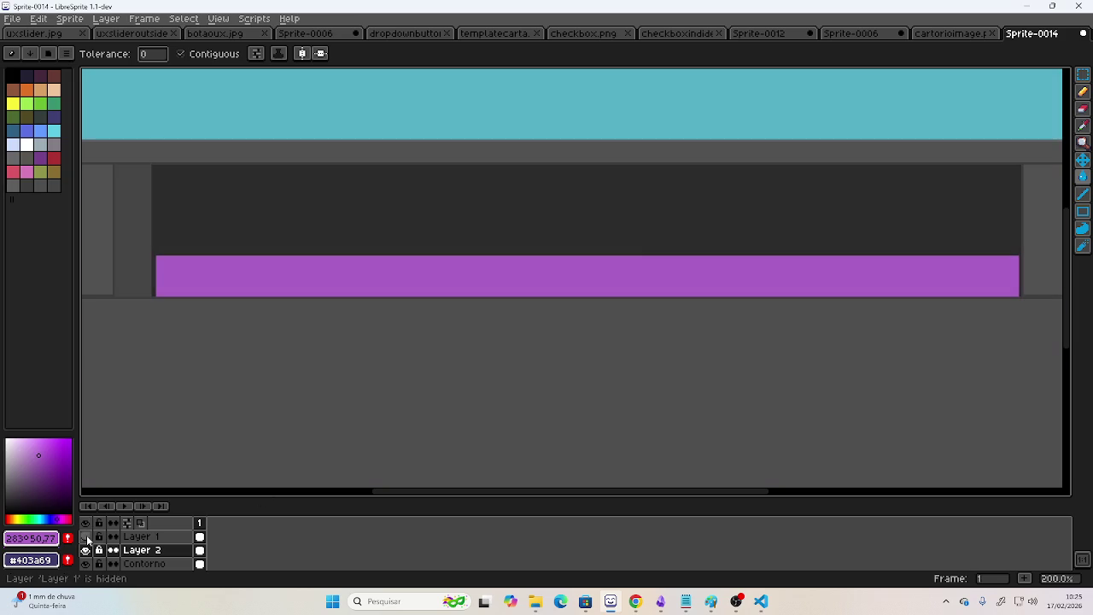
# Hide Layer 1, zoom in, and set the drawing colour to a light neutral grey.
pyautogui.click(85, 536)
pyautogui.hscroll(3, 534, 415)
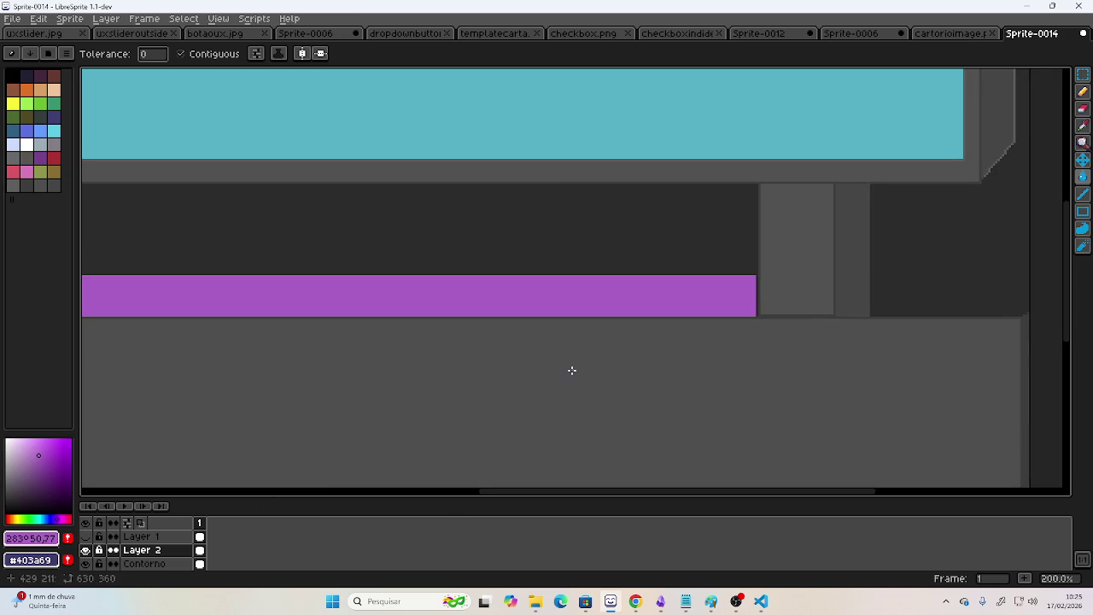
pyautogui.hscroll(2, 571, 373)
pyautogui.scroll(1, 654, 353)
pyautogui.scroll(1, 649, 324)
pyautogui.scroll(1, 632, 256)
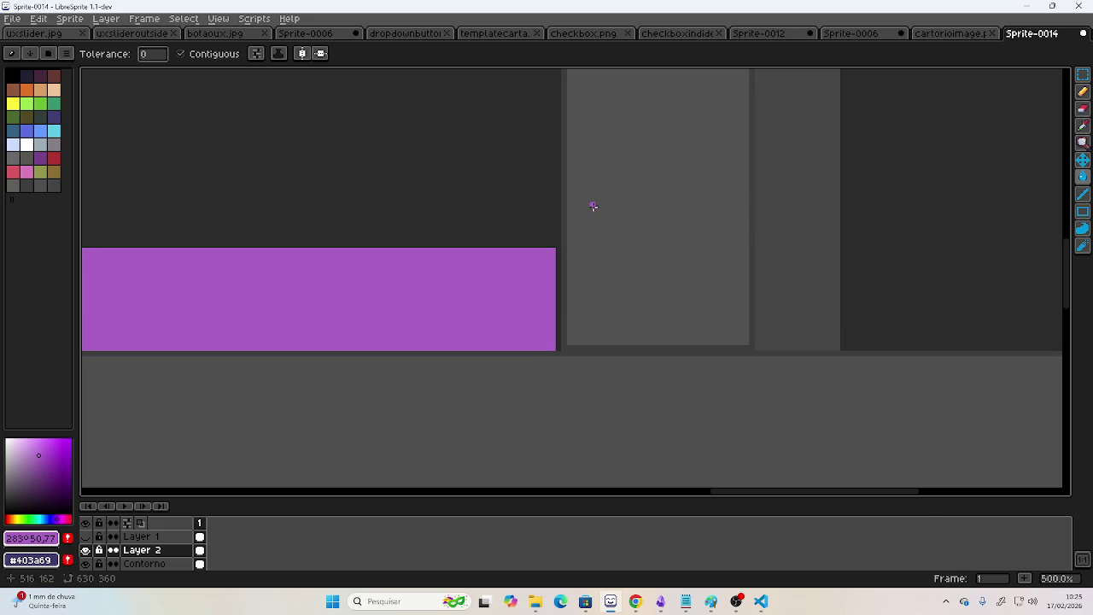
pyautogui.scroll(1, 637, 198)
pyautogui.scroll(1, 660, 213)
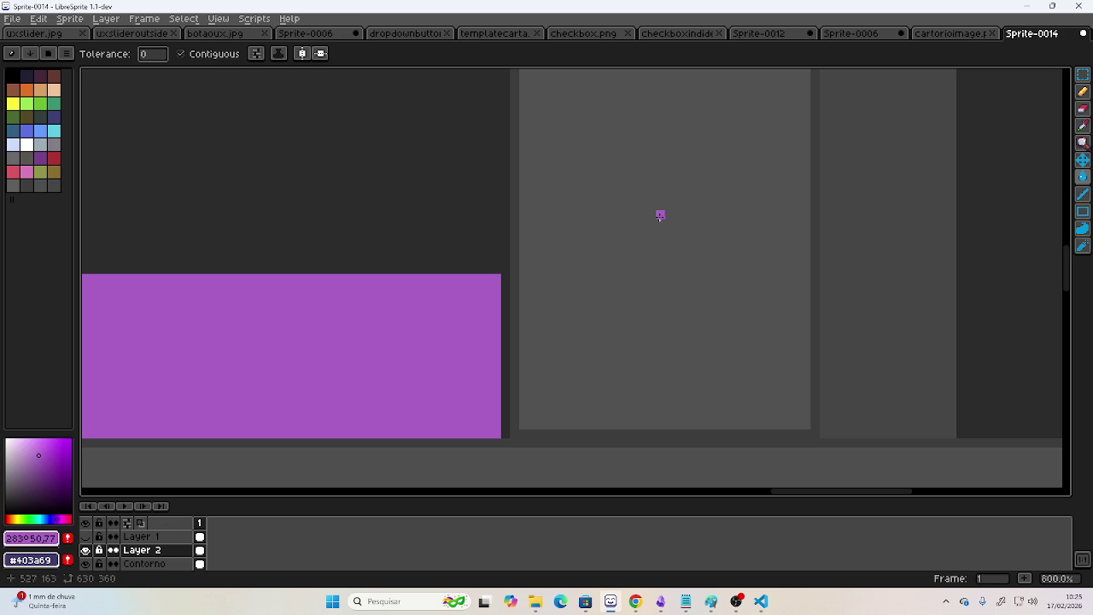
pyautogui.click(1082, 126)
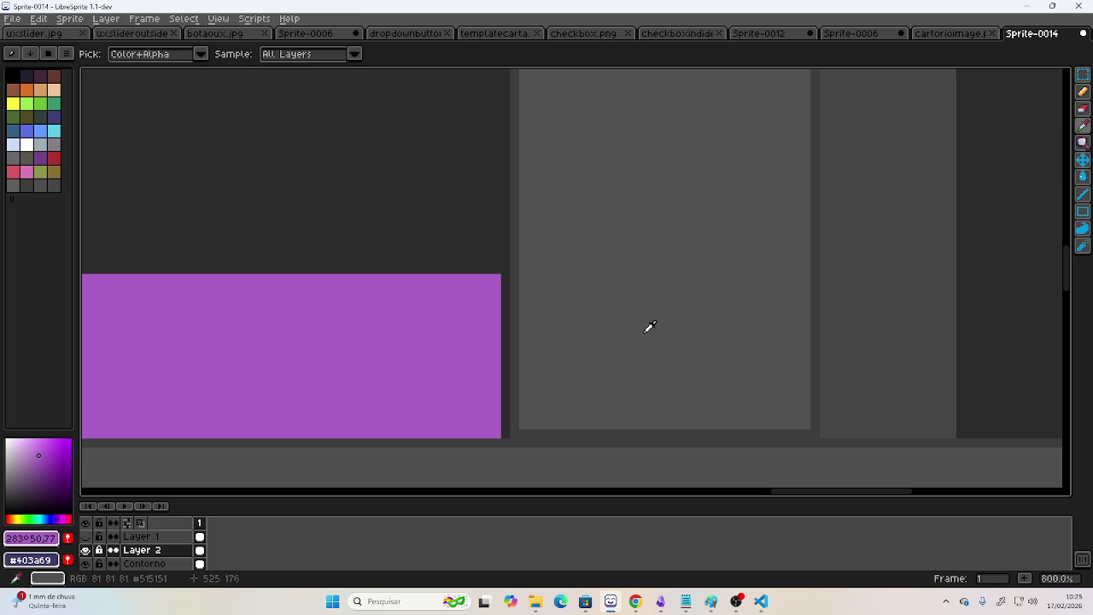
pyautogui.click(6, 489)
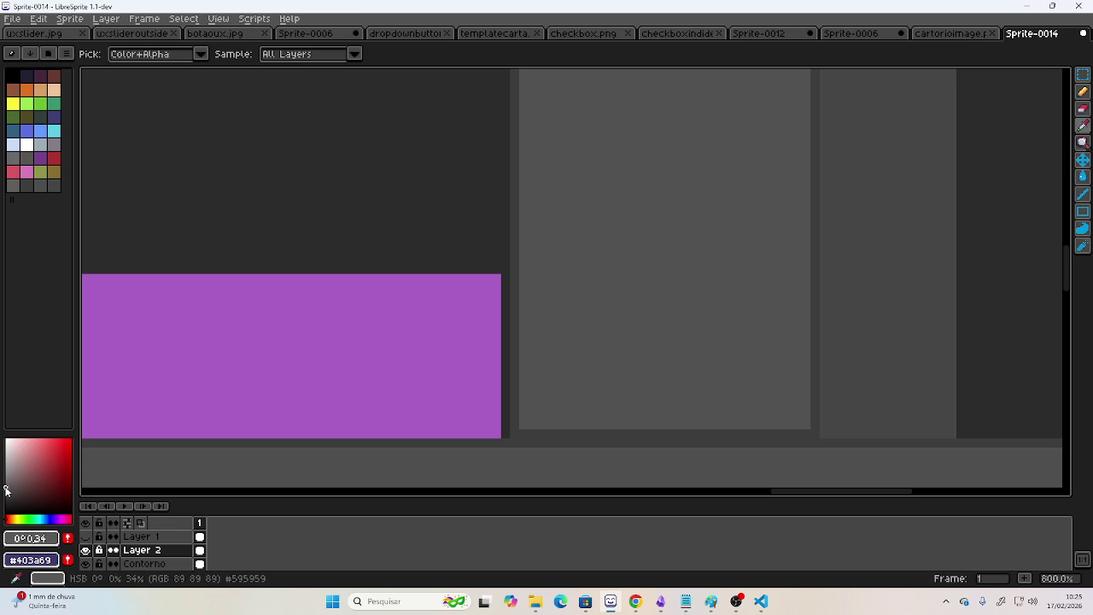
pyautogui.click(6, 481)
# Draw a grey arc beside the purple bar's end and fill its interior grey.
pyautogui.click(1082, 92)
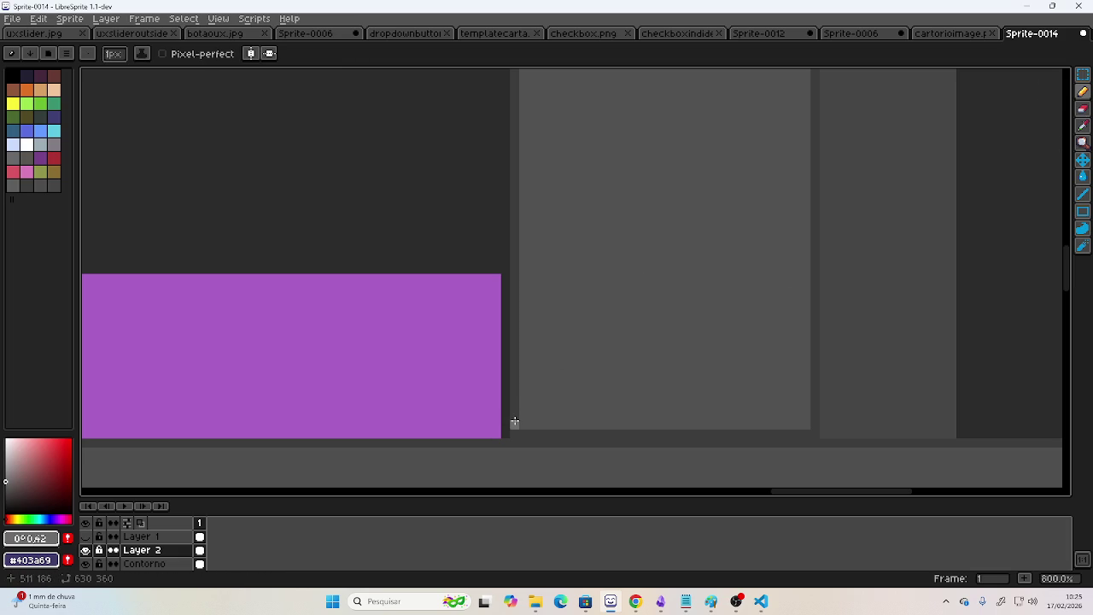
pyautogui.moveTo(516, 421)
pyautogui.mouseDown()
pyautogui.moveTo(595, 366)
pyautogui.moveTo(598, 298)
pyautogui.moveTo(522, 261)
pyautogui.moveTo(512, 371)
pyautogui.mouseUp()
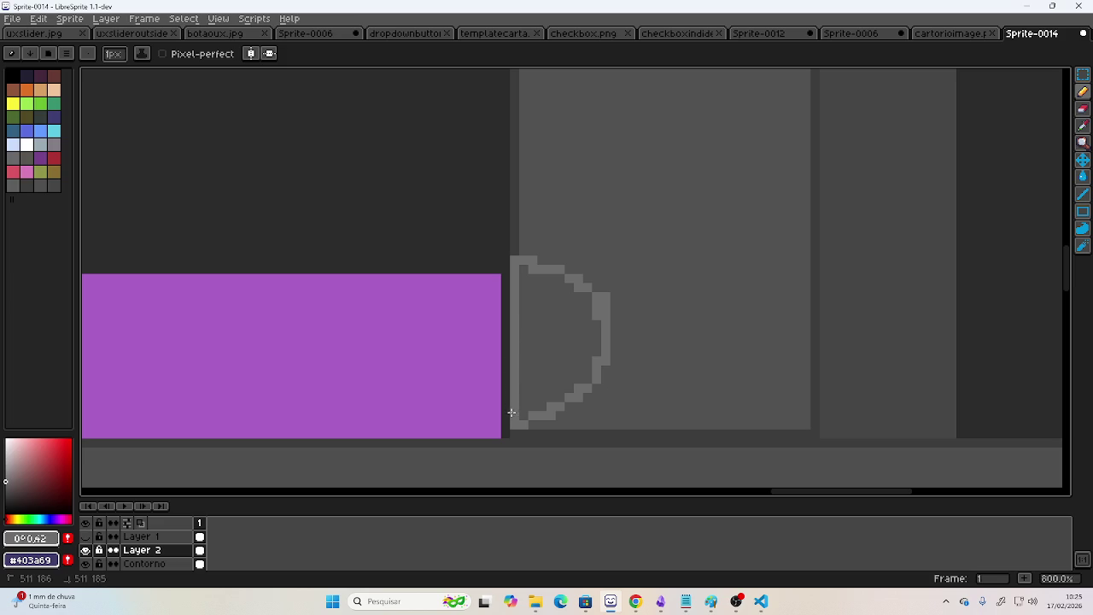
pyautogui.click(1079, 179)
pyautogui.click(541, 349)
pyautogui.hscroll(-5, 469, 329)
pyautogui.hscroll(2, 619, 279)
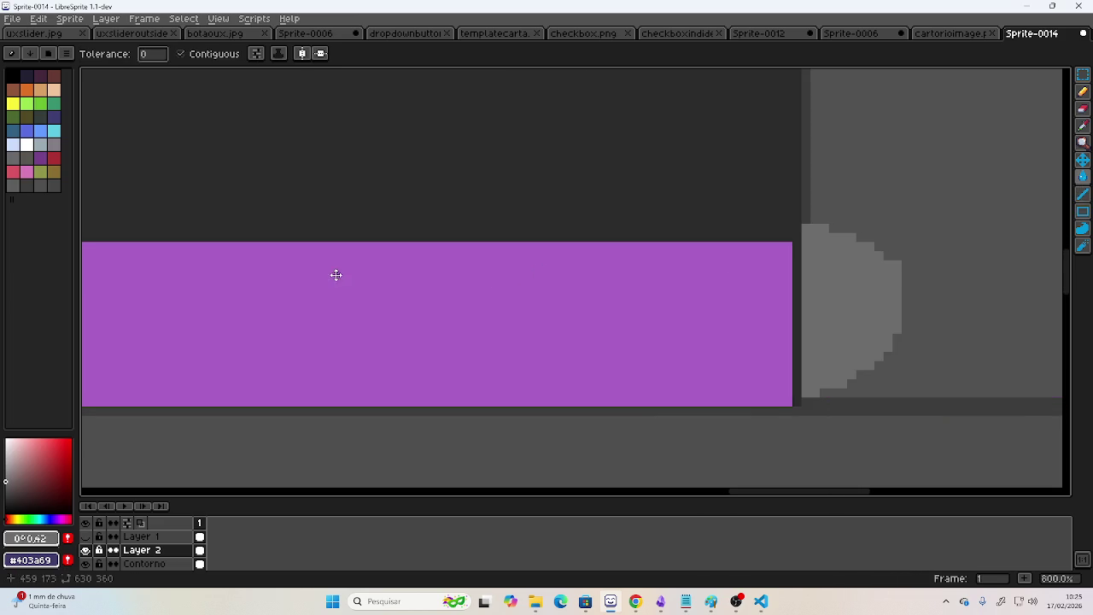
pyautogui.hscroll(-3, 717, 278)
pyautogui.hscroll(-3, 249, 285)
pyautogui.scroll(-1, 753, 293)
pyautogui.hscroll(-2, 206, 305)
pyautogui.hscroll(-3, 206, 305)
pyautogui.hscroll(-2, 512, 294)
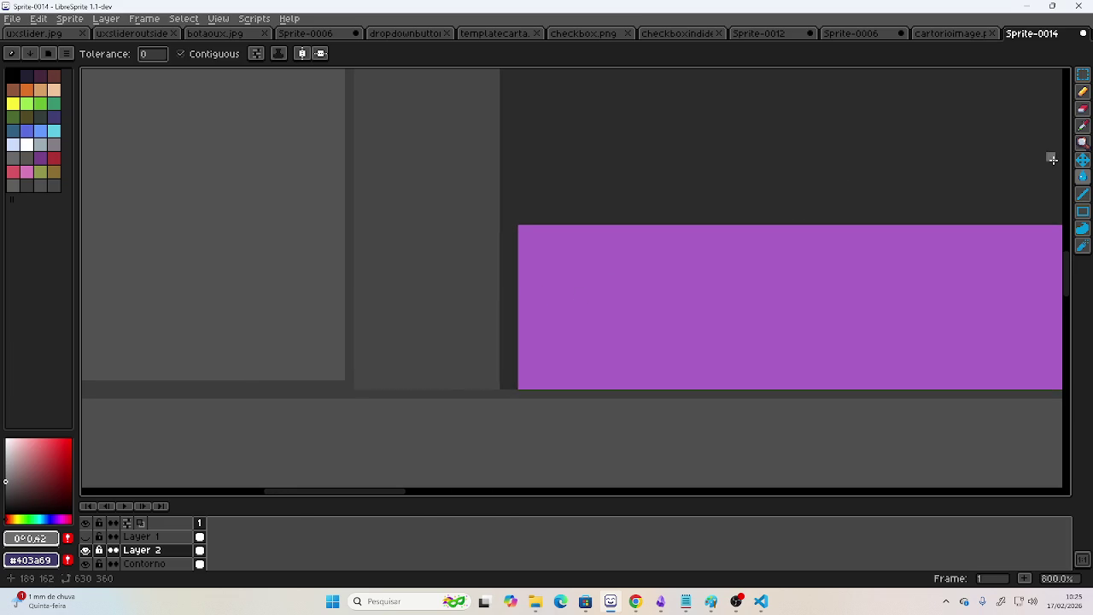
# Undo the grey semicircle and bring up the Layer menu.
pyautogui.click(1082, 106)
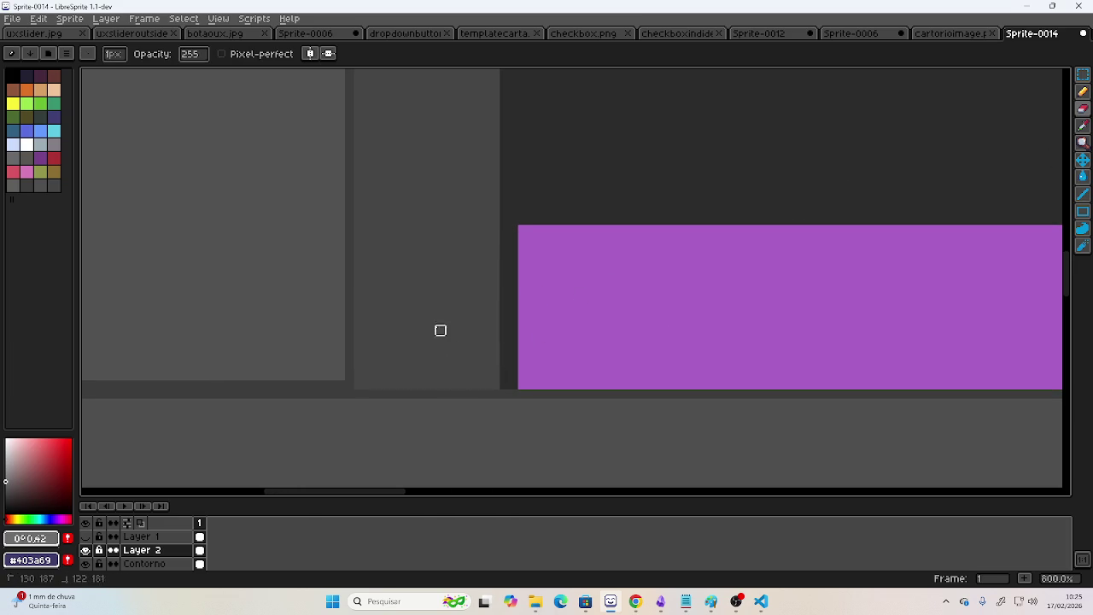
pyautogui.scroll(-1, 472, 323)
pyautogui.scroll(-2, 605, 328)
pyautogui.scroll(-1, 618, 332)
pyautogui.hscroll(5, 178, 342)
pyautogui.hscroll(3, 406, 338)
pyautogui.scroll(-1, 407, 338)
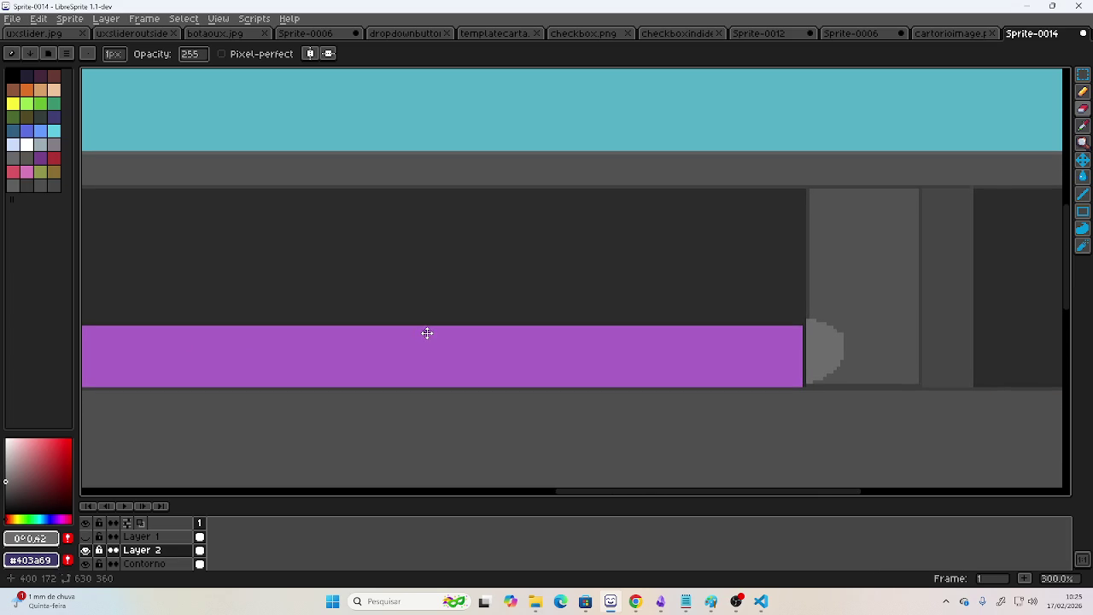
pyautogui.hscroll(-6, 427, 332)
pyautogui.hscroll(-4, 639, 317)
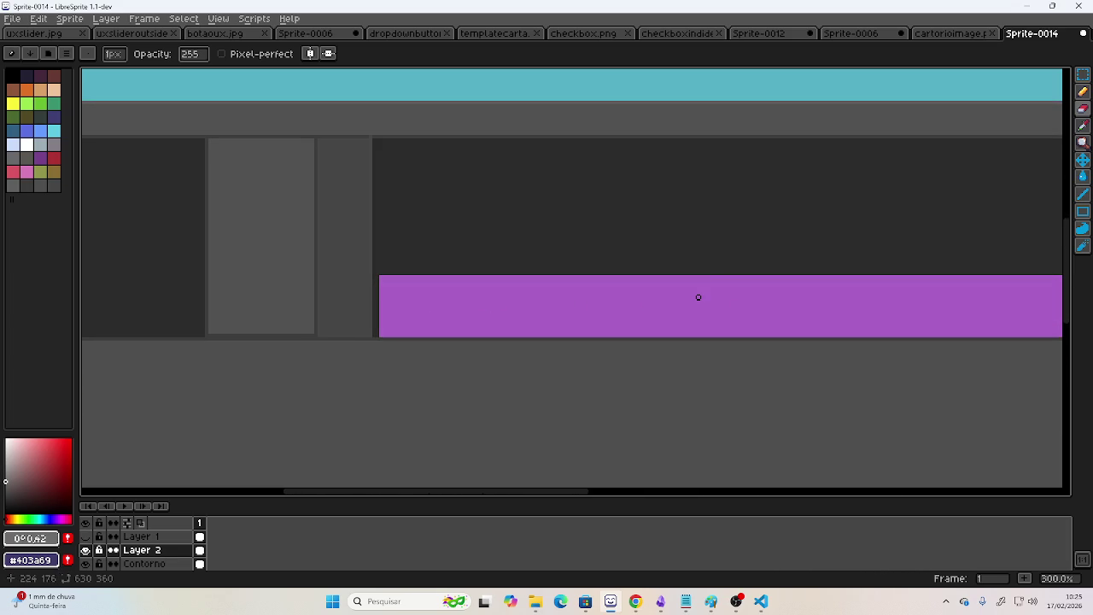
pyautogui.scroll(1, 681, 298)
pyautogui.hscroll(4, 681, 298)
pyautogui.hscroll(4, 661, 290)
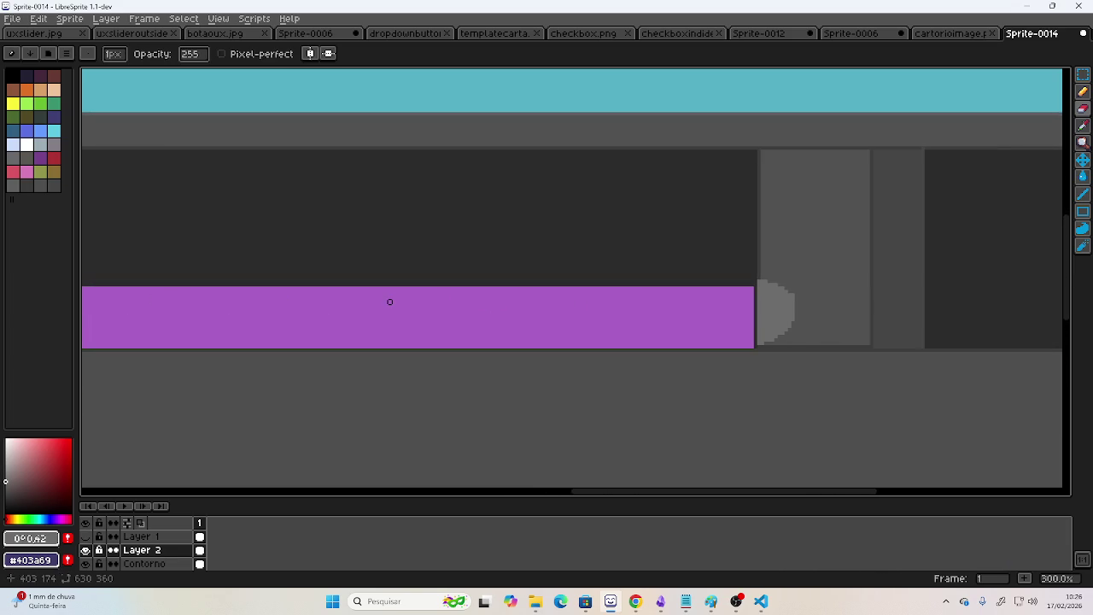
pyautogui.hotkey('ctrl', 'z')
pyautogui.hotkey('ctrl', 'z')
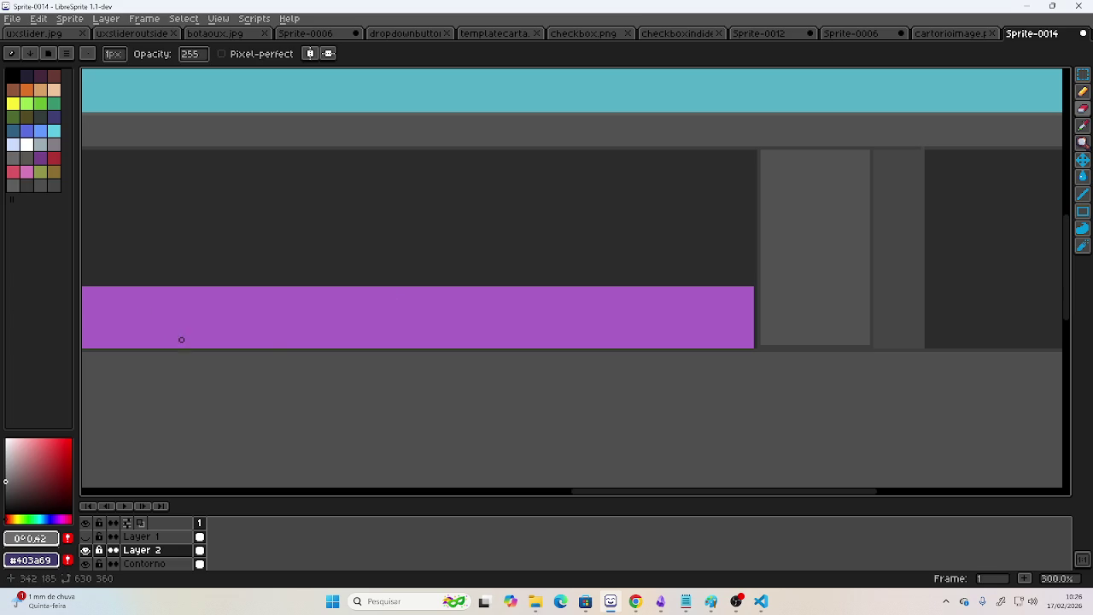
pyautogui.hscroll(-4, 222, 325)
pyautogui.hscroll(-4, 409, 314)
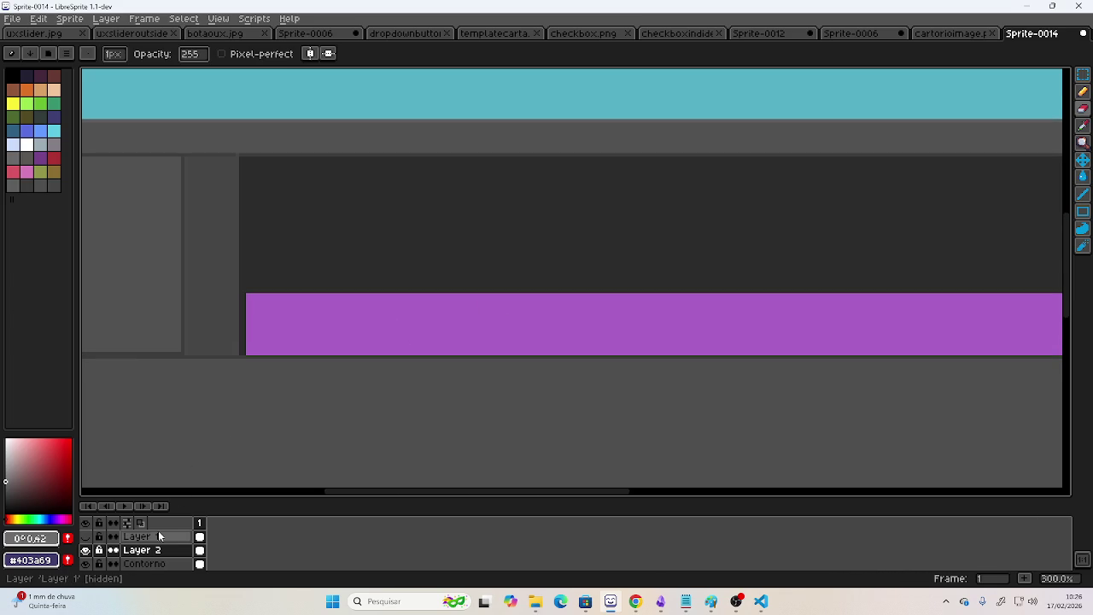
pyautogui.click(159, 20)
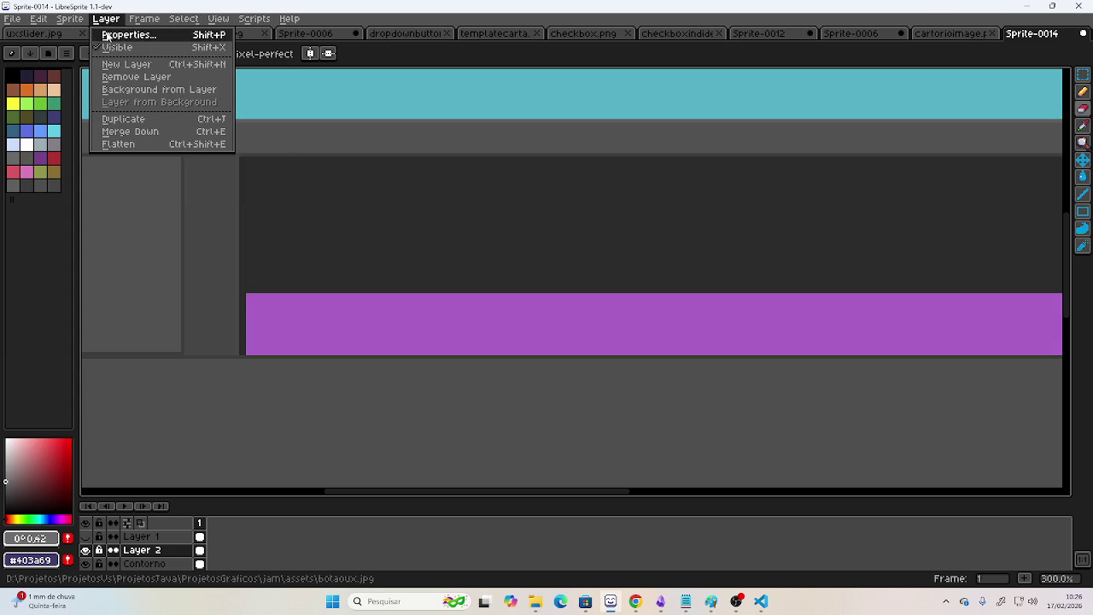
# Add a new layer and name it Luzes.
pyautogui.click(119, 66)
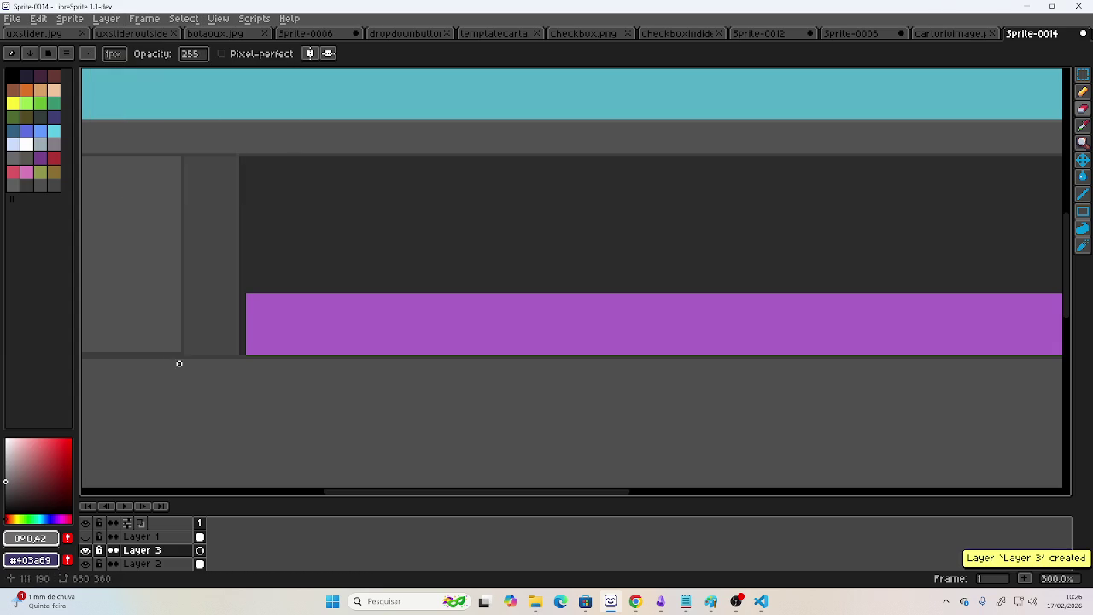
pyautogui.doubleClick(149, 551)
pyautogui.write('Luze')
pyautogui.press('Return')
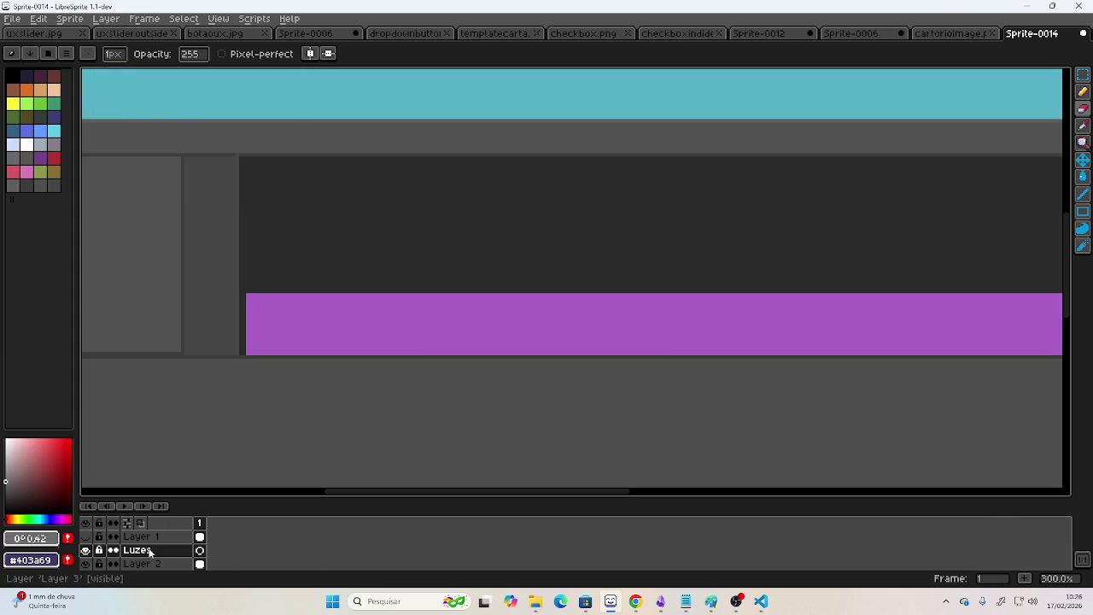
# Skip the YouTube Music ad to start the music video, then return to LibreSprite.
pyautogui.hotkey('alt', 'Tab')
pyautogui.hotkey('alt', 'Tab')
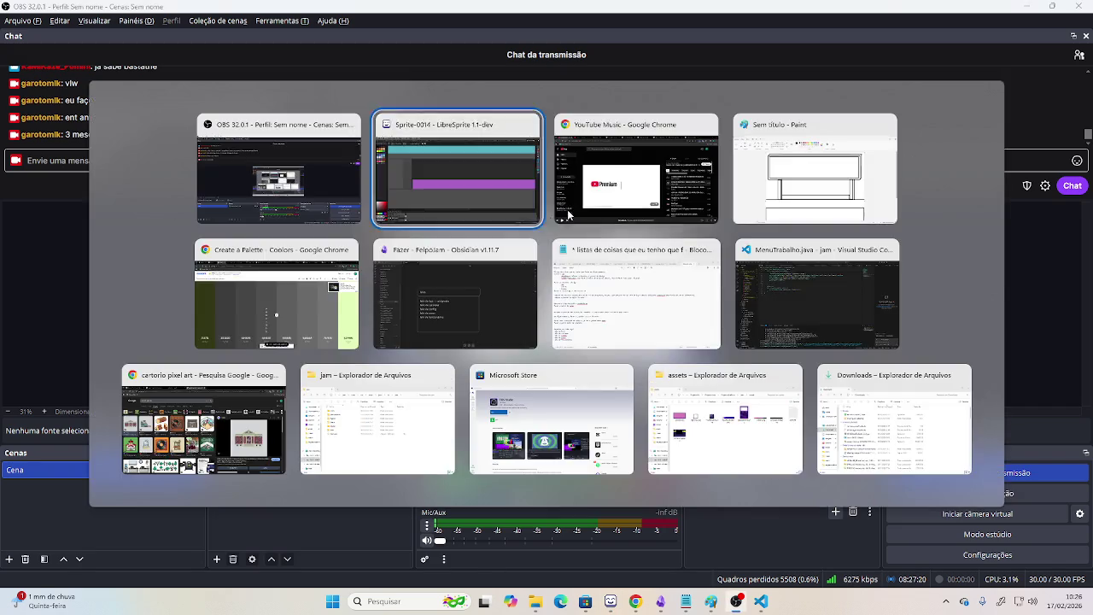
pyautogui.hotkey('alt', 'Tab')
pyautogui.click(670, 459)
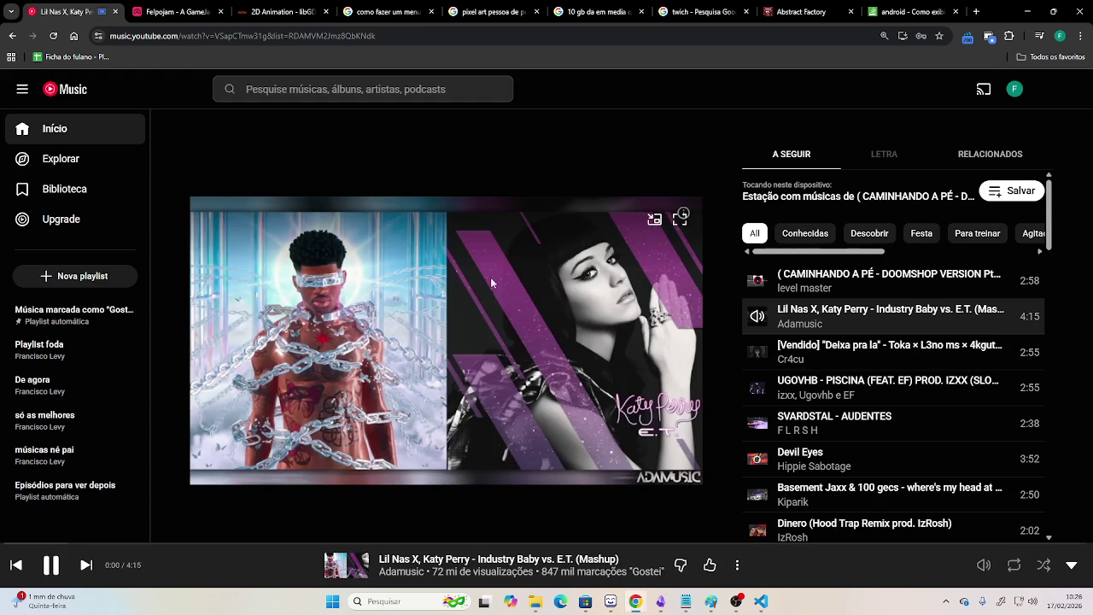
pyautogui.hotkey('alt', 'Tab')
pyautogui.hotkey('alt', 'Tab')
pyautogui.click(622, 195)
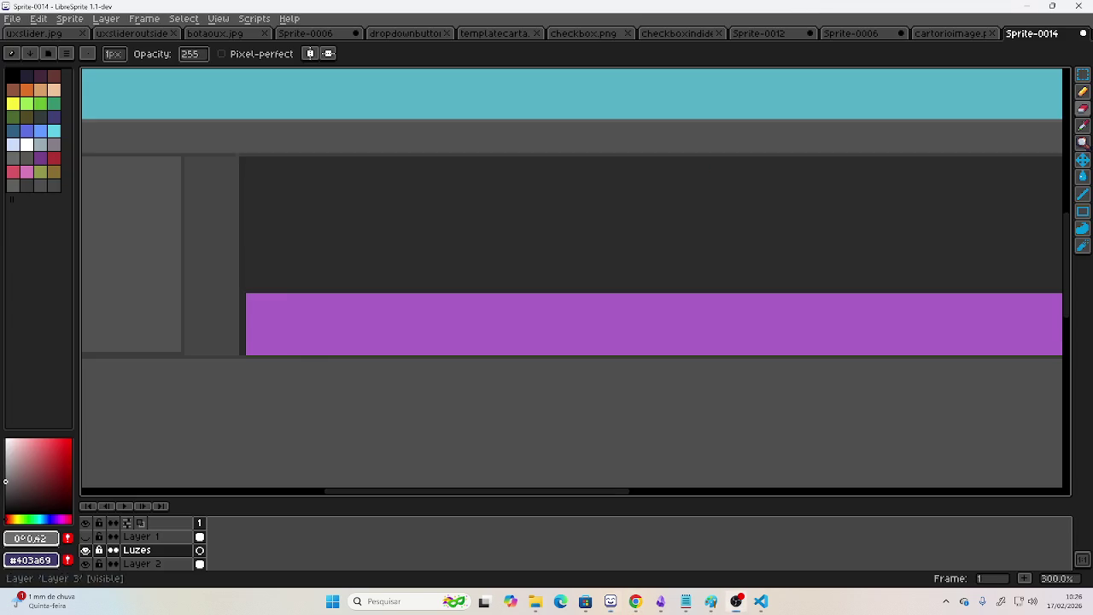
# Zoom in and draw a grey-filled rounded cap at the purple bar's right end.
pyautogui.scroll(1, 125, 366)
pyautogui.scroll(1, 177, 312)
pyautogui.hscroll(5, 660, 263)
pyautogui.hscroll(3, 689, 264)
pyautogui.hscroll(3, 513, 262)
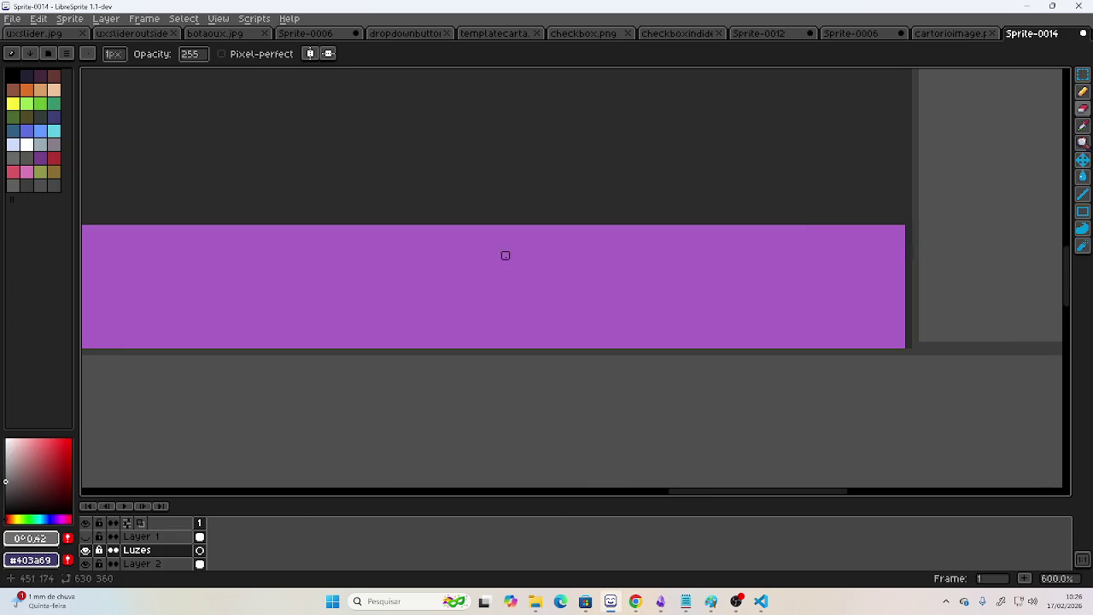
pyautogui.hscroll(3, 512, 262)
pyautogui.click(1082, 92)
pyautogui.hscroll(3, 871, 185)
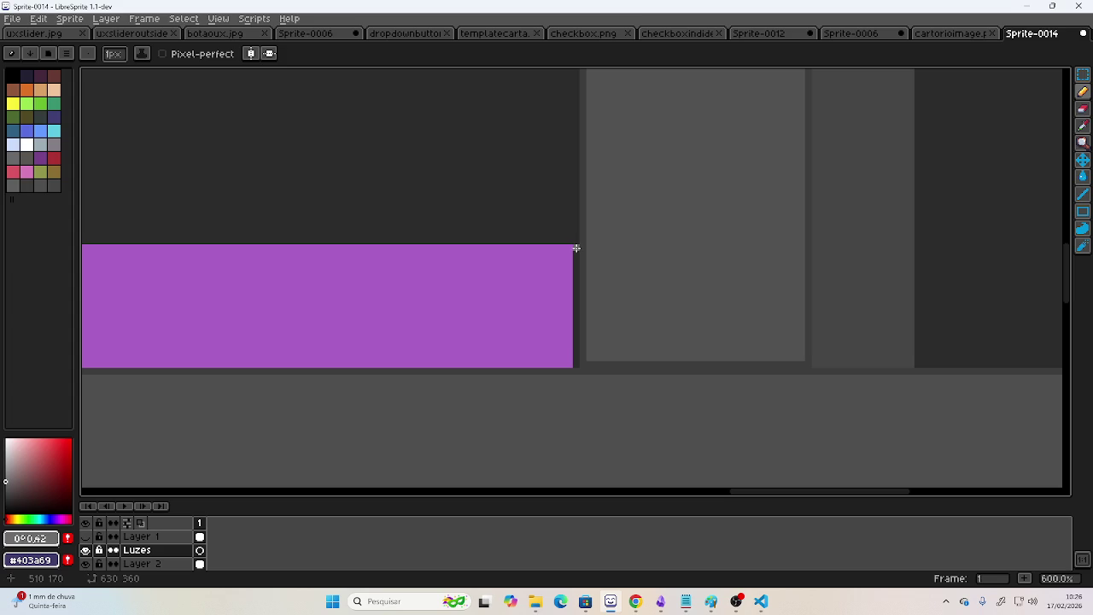
pyautogui.moveTo(576, 296)
pyautogui.mouseDown()
pyautogui.moveTo(576, 339)
pyautogui.moveTo(601, 363)
pyautogui.moveTo(659, 312)
pyautogui.moveTo(641, 259)
pyautogui.moveTo(585, 246)
pyautogui.mouseUp()
pyautogui.press('g')
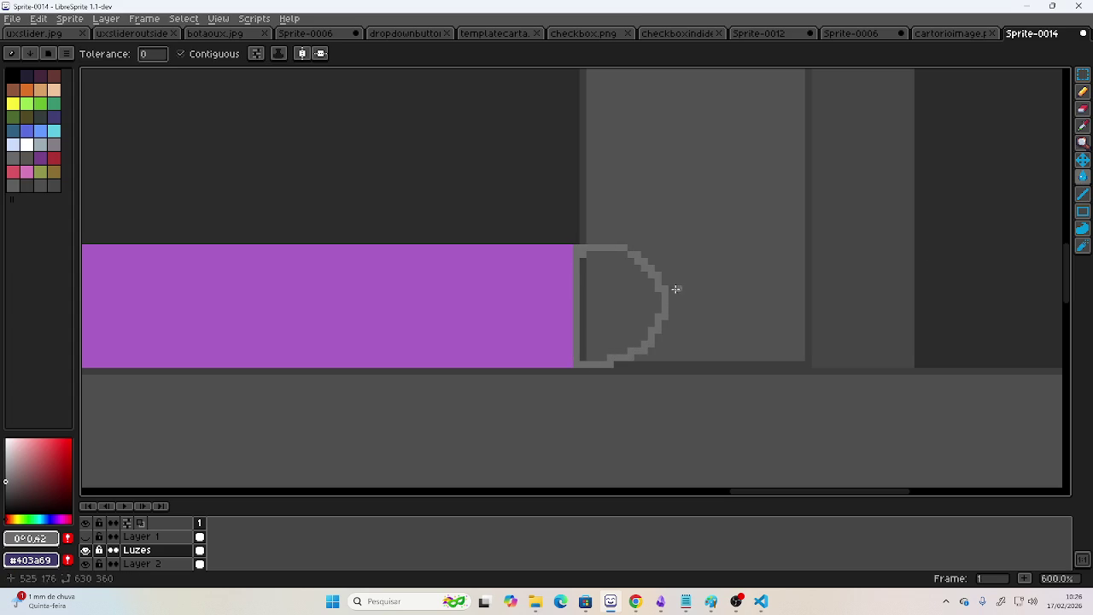
pyautogui.click(617, 305)
# Add a lighter highlight arc to the cap, compare with Layer 1, then undo the cap strokes.
pyautogui.hscroll(-5, 345, 227)
pyautogui.hscroll(3, 344, 226)
pyautogui.hscroll(2, 546, 322)
pyautogui.scroll(1, 546, 322)
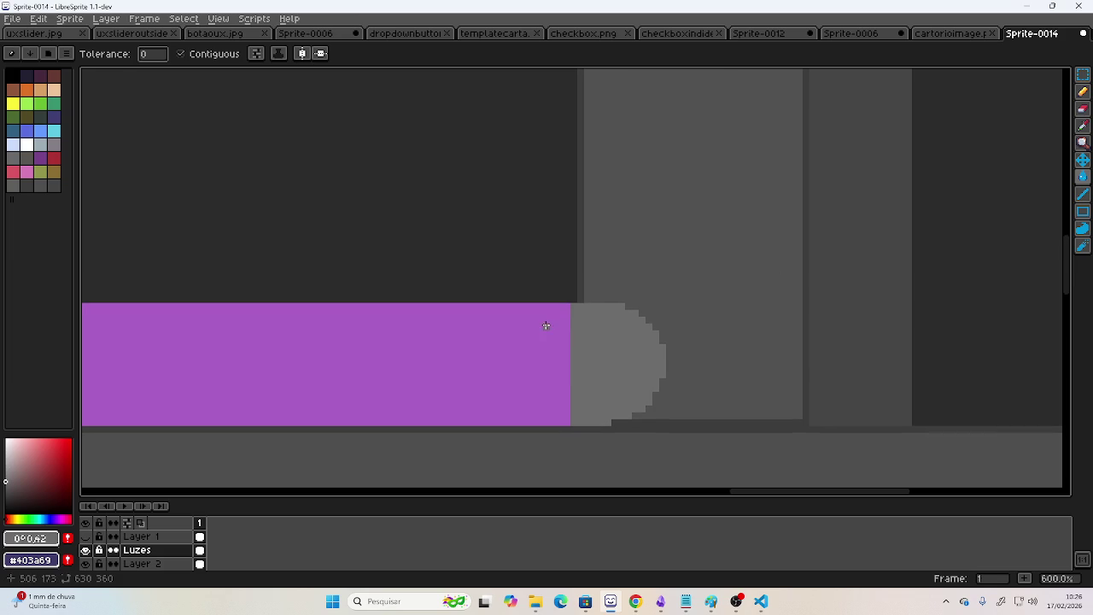
pyautogui.click(1081, 91)
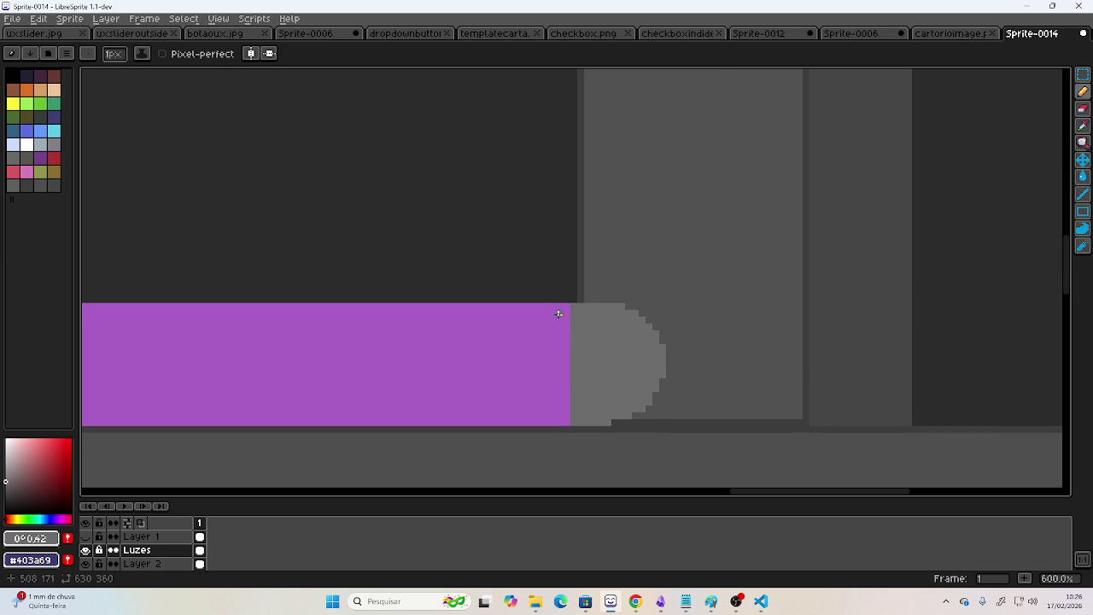
pyautogui.moveTo(573, 302)
pyautogui.mouseDown()
pyautogui.moveTo(629, 290)
pyautogui.moveTo(659, 339)
pyautogui.moveTo(629, 295)
pyautogui.moveTo(648, 322)
pyautogui.mouseUp()
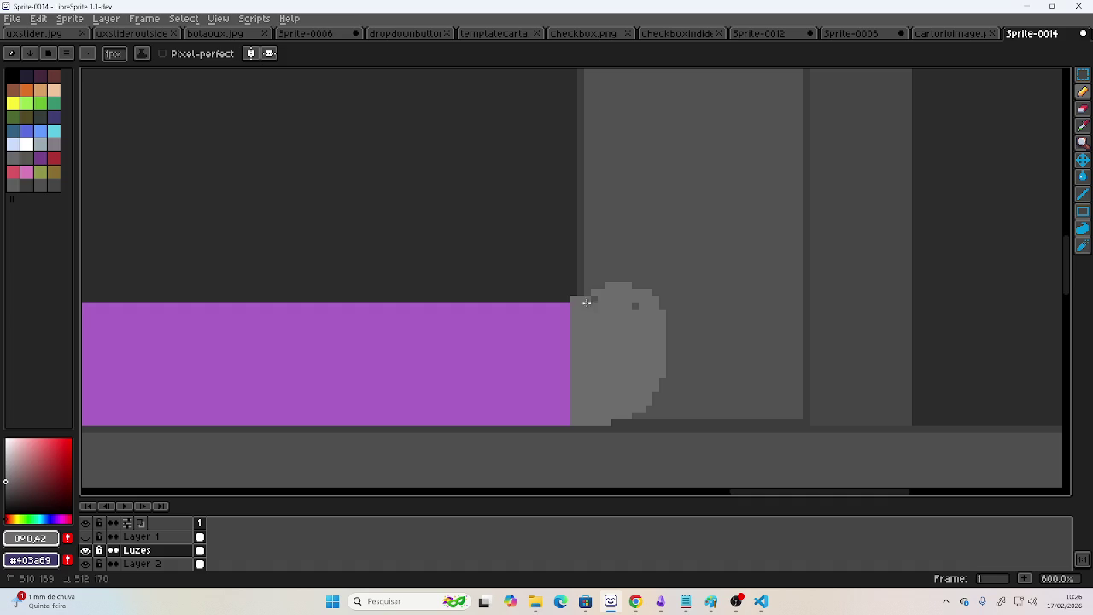
pyautogui.scroll(-1, 638, 308)
pyautogui.scroll(-1, 525, 312)
pyautogui.scroll(-1, 597, 324)
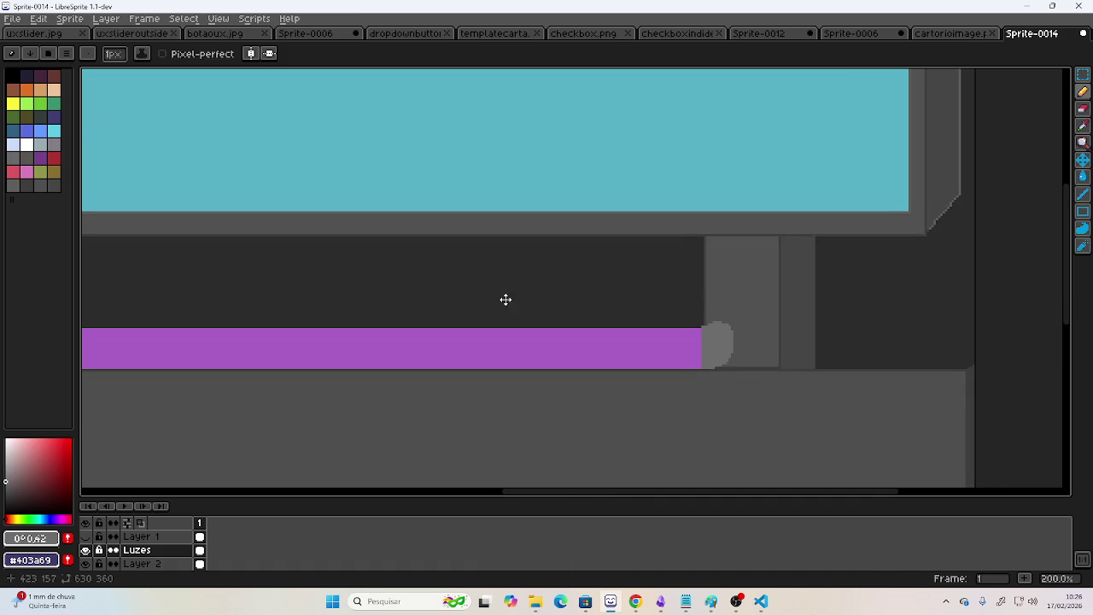
pyautogui.scroll(-1, 495, 299)
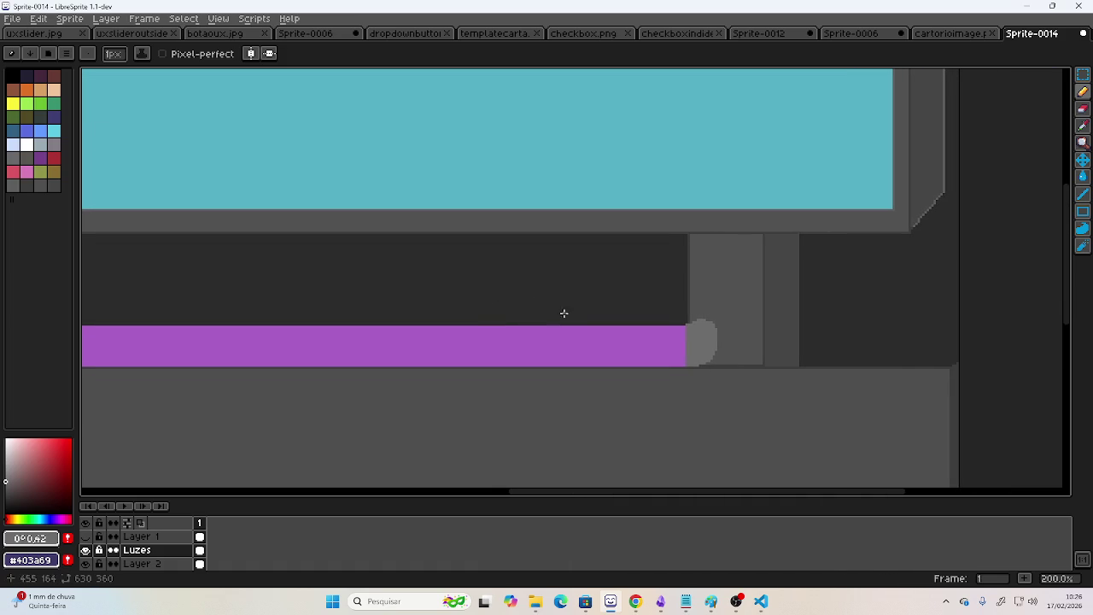
pyautogui.click(84, 536)
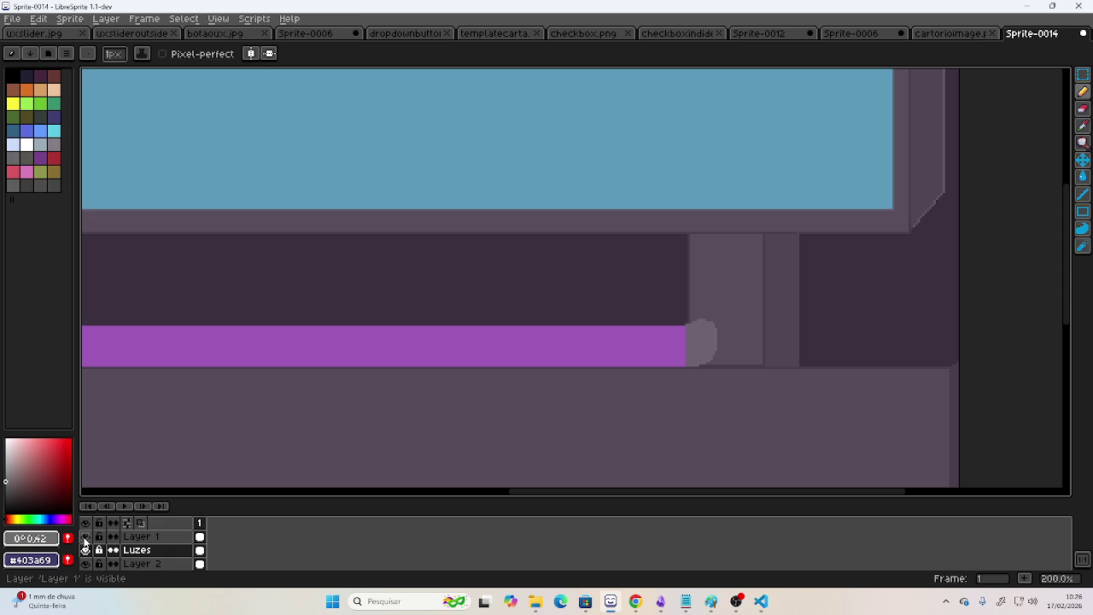
pyautogui.click(86, 537)
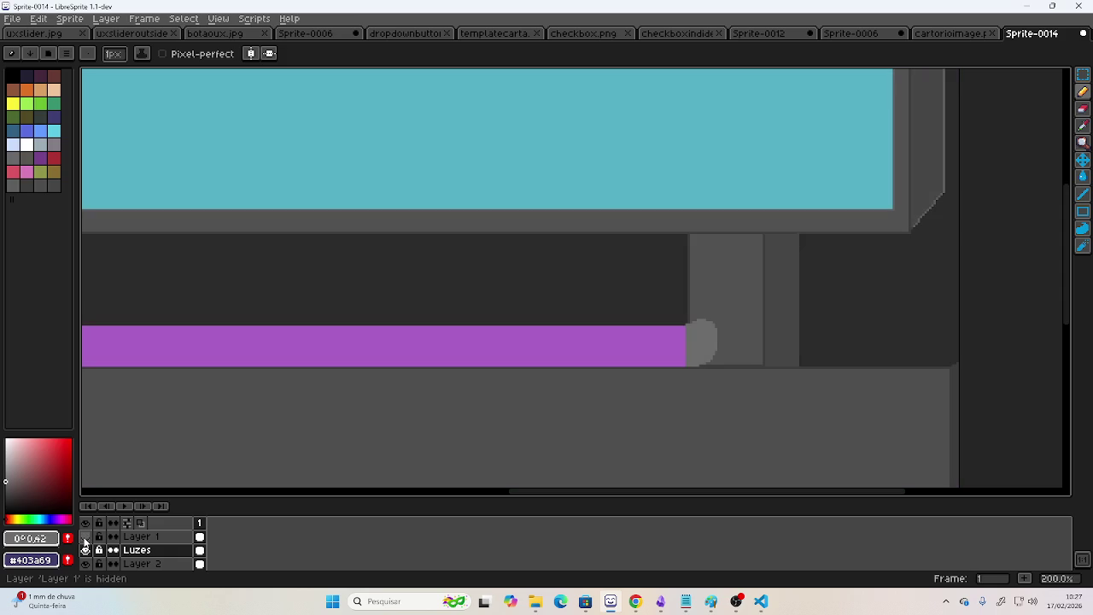
pyautogui.hotkey('ctrl', 'z')
pyautogui.hotkey('ctrl', 'z')
pyautogui.hotkey('ctrl', 'z')
# Sample the background grey, lighten it slightly, and sketch faint curved grey strokes at the bar's end.
pyautogui.scroll(1, 633, 402)
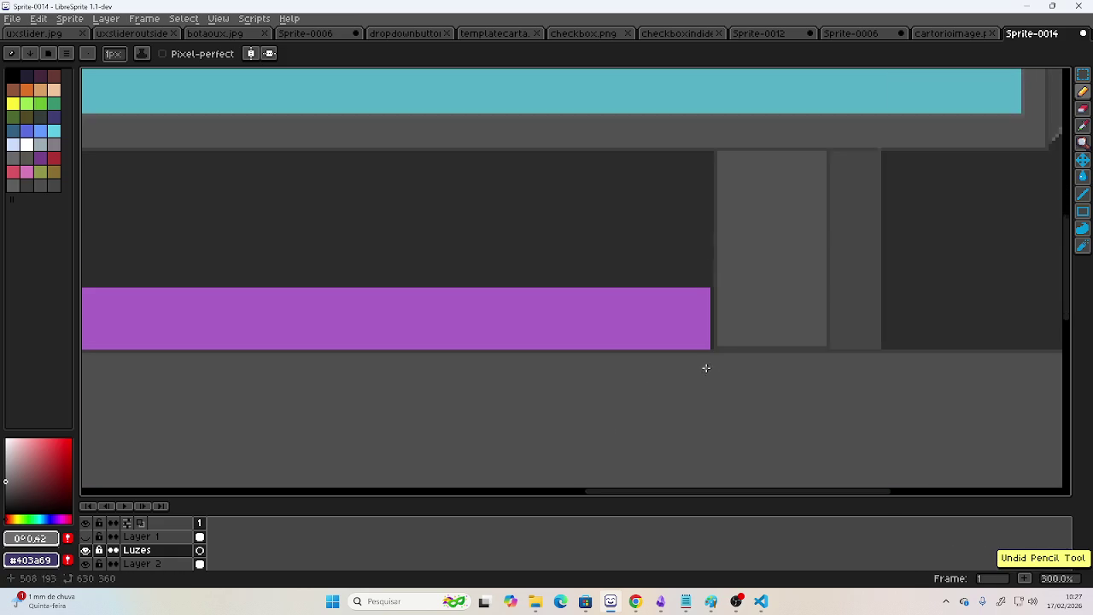
pyautogui.scroll(2, 792, 296)
pyautogui.scroll(4, 761, 276)
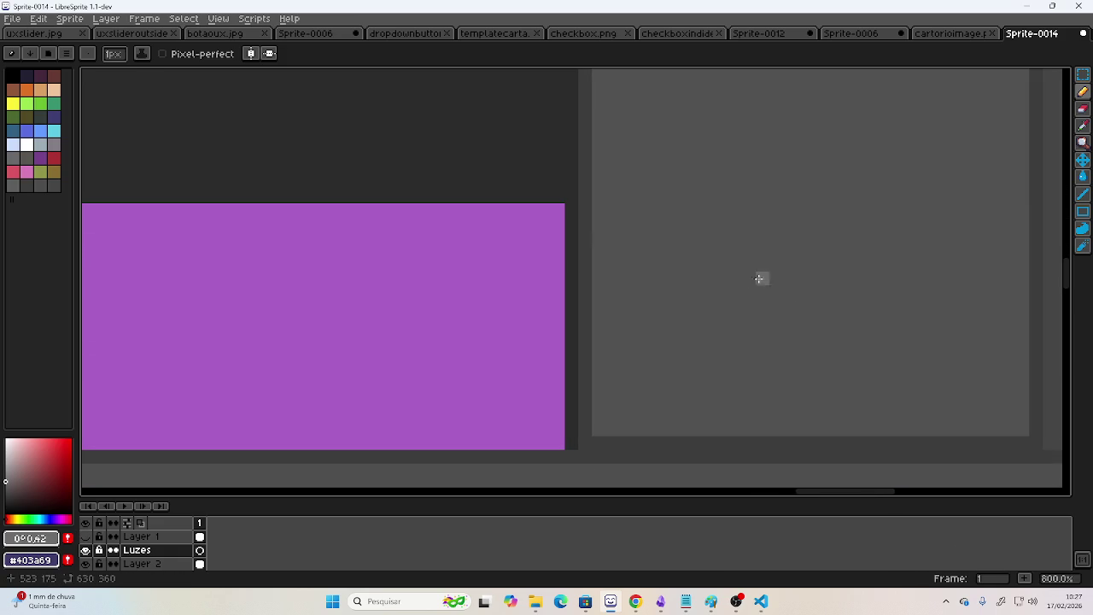
pyautogui.click(1082, 126)
pyautogui.click(702, 323)
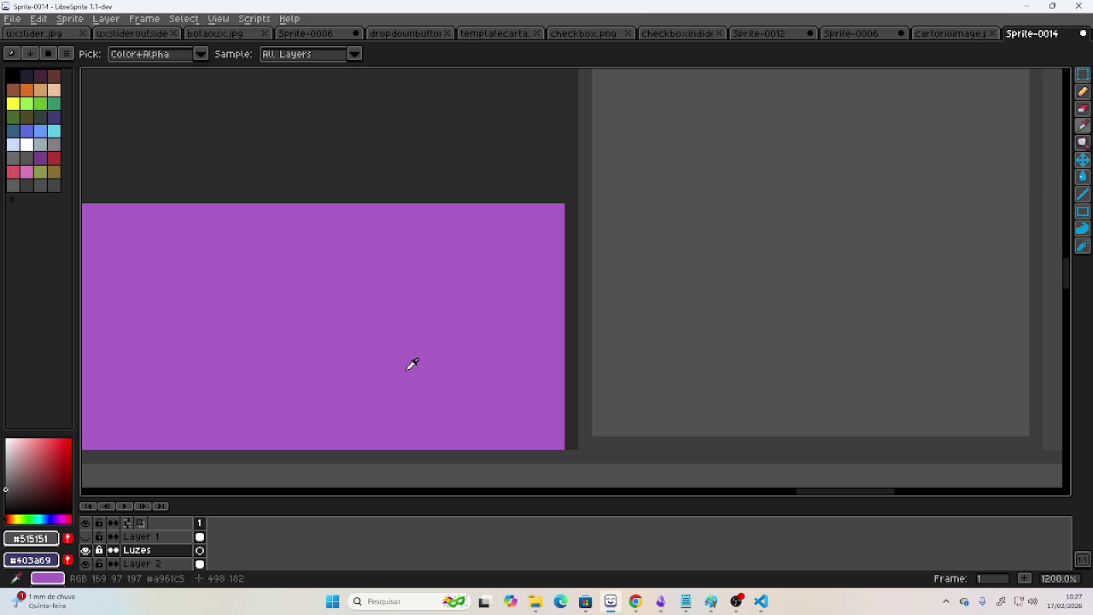
pyautogui.click(11, 483)
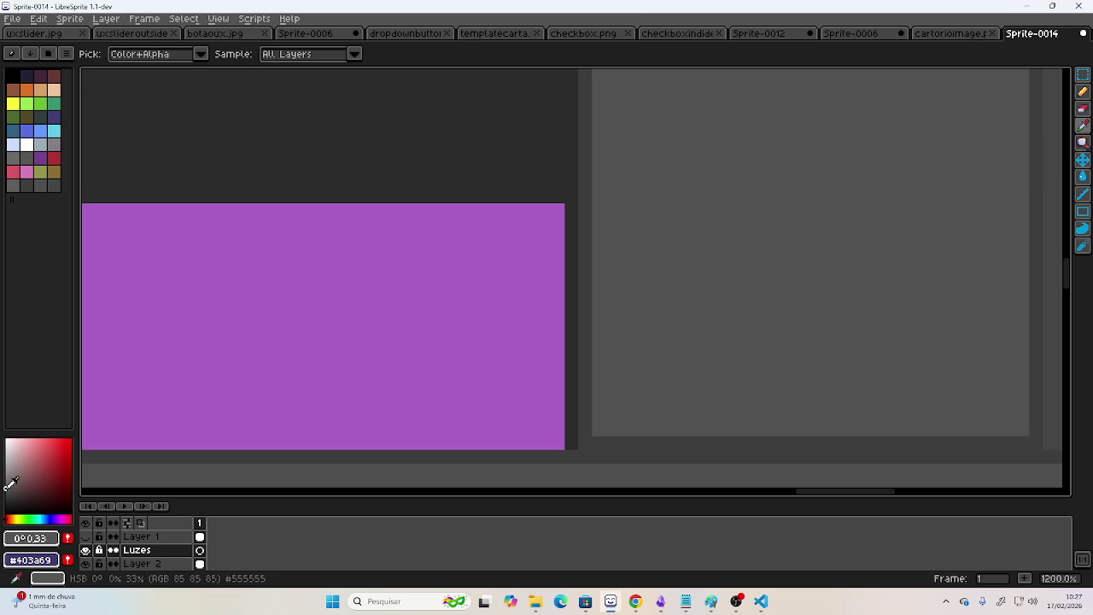
pyautogui.click(1081, 91)
pyautogui.moveTo(612, 350); pyautogui.dragTo(646, 334)
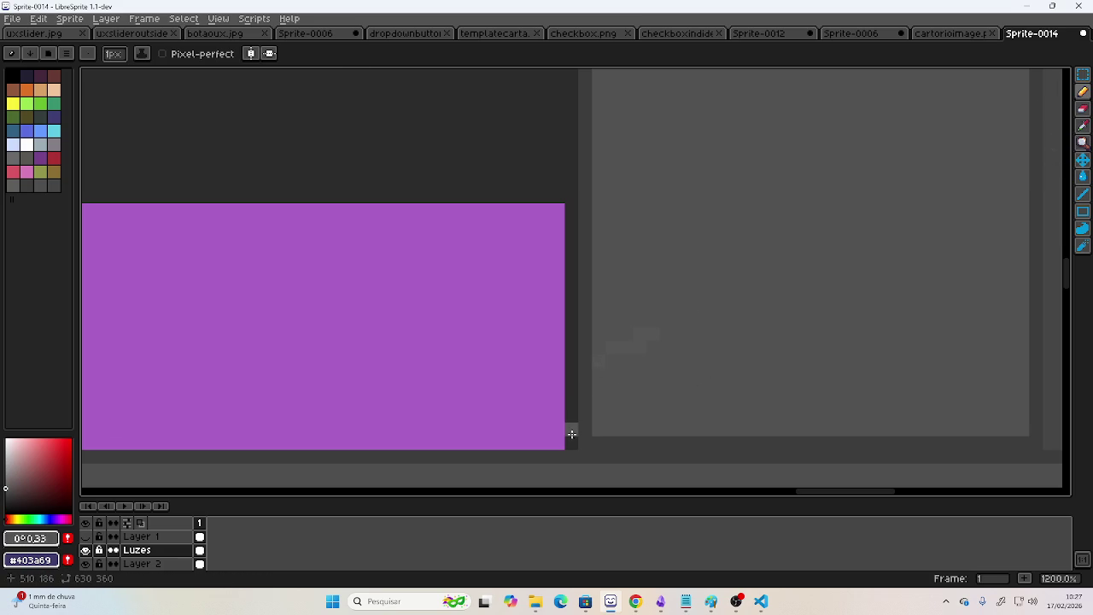
pyautogui.moveTo(589, 430)
pyautogui.mouseDown()
pyautogui.moveTo(644, 375)
pyautogui.moveTo(688, 288)
pyautogui.moveTo(590, 205)
pyautogui.moveTo(580, 205)
pyautogui.moveTo(584, 424)
pyautogui.mouseUp()
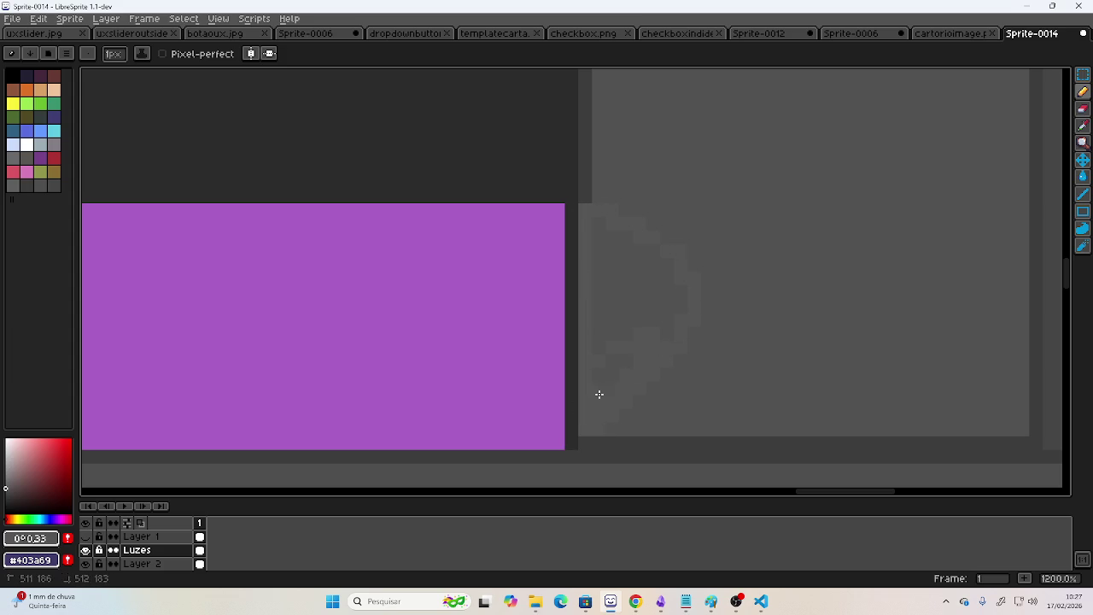
# With the Paint Bucket active, pan to the cyan strip and toggle Layer 1's visibility to compare.
pyautogui.press('g')
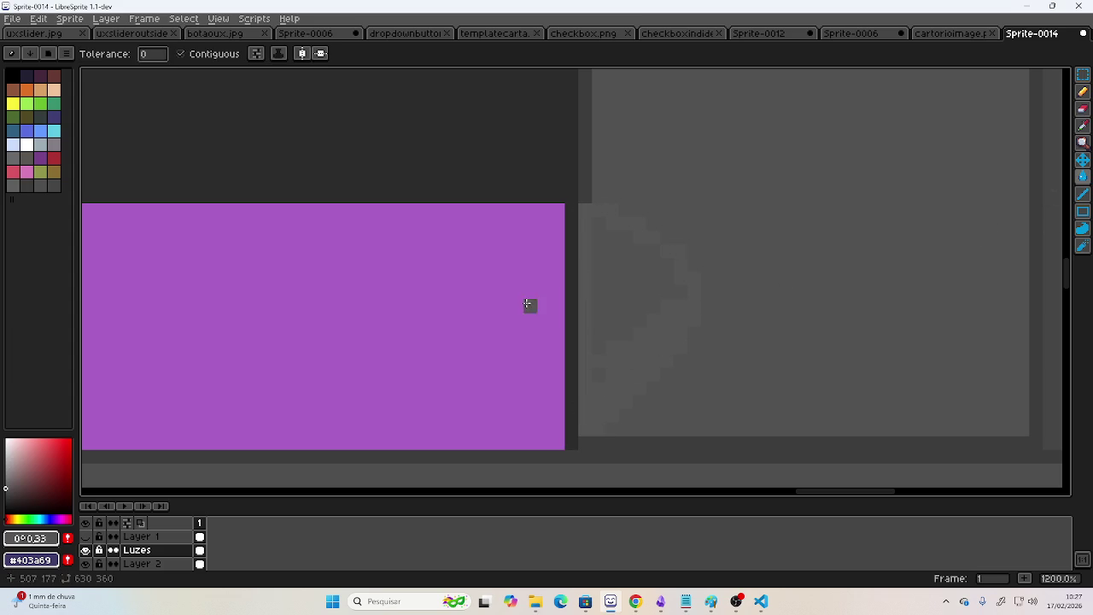
pyautogui.scroll(-3, 672, 229)
pyautogui.scroll(-2, 554, 190)
pyautogui.moveTo(554, 191); pyautogui.dragTo(647, 247)
pyautogui.scroll(-1, 646, 247)
pyautogui.moveTo(535, 219); pyautogui.dragTo(664, 266)
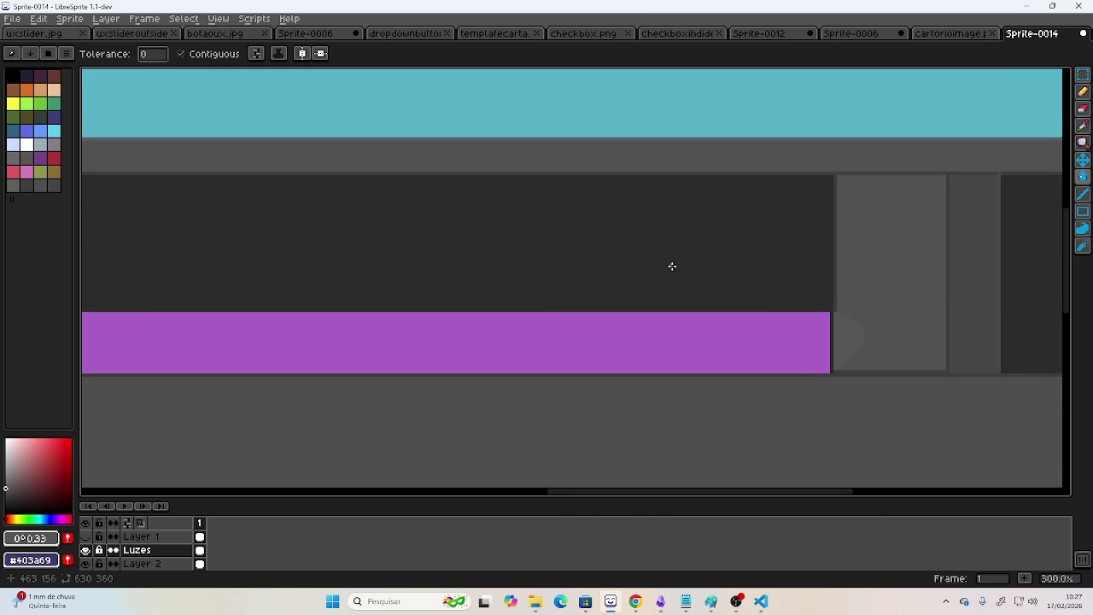
pyautogui.click(86, 535)
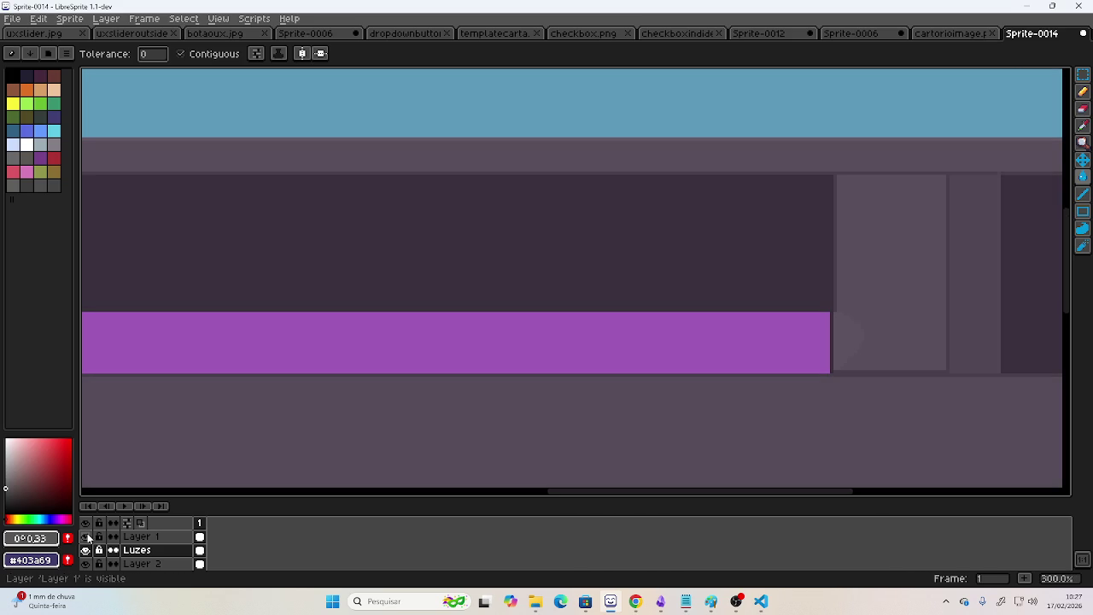
pyautogui.click(86, 534)
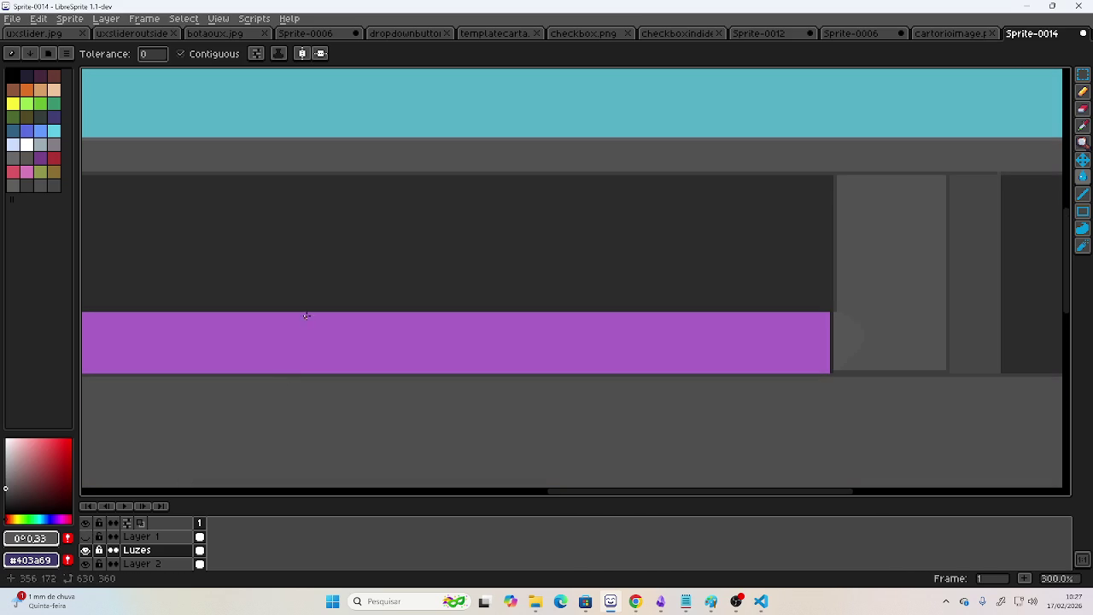
pyautogui.moveTo(302, 322); pyautogui.dragTo(410, 332)
pyautogui.scroll(-1, 411, 332)
pyautogui.scroll(-1, 395, 321)
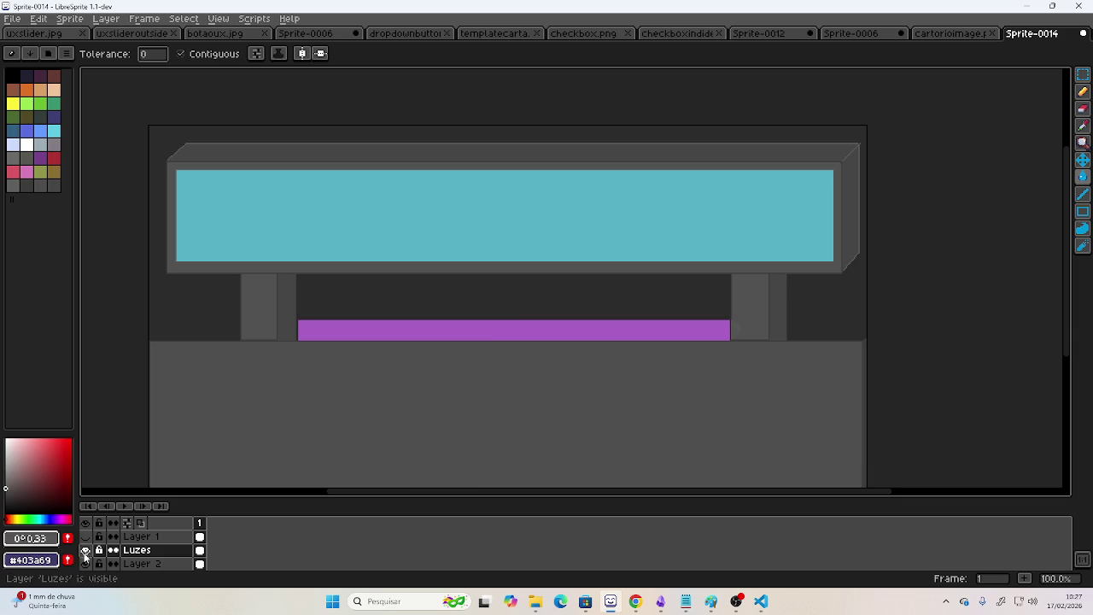
pyautogui.click(86, 536)
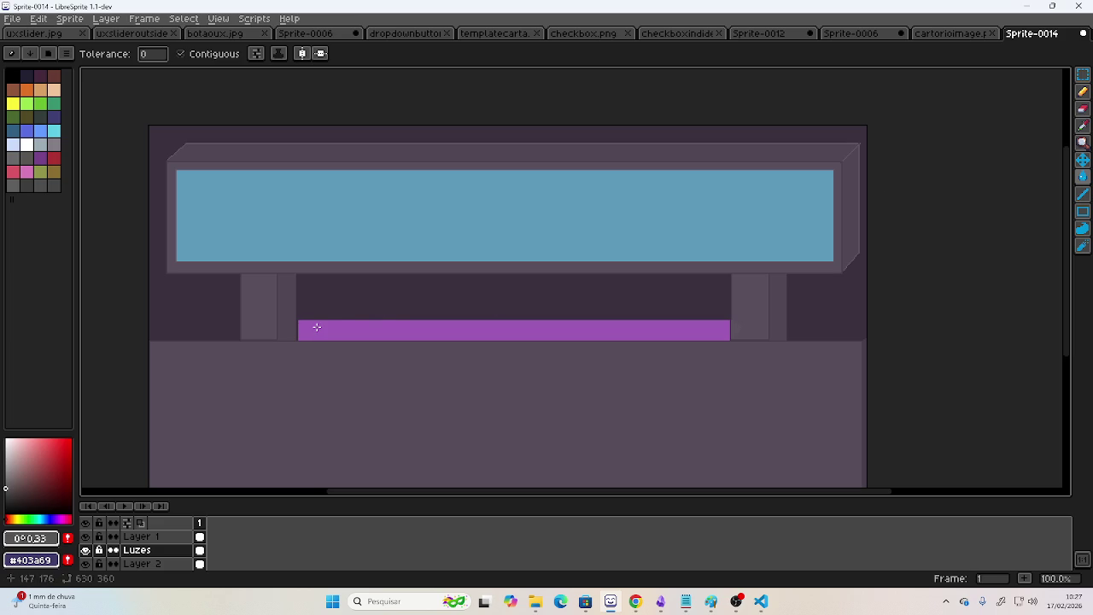
# Hide Layer 1 and eyedrop the base area to make the drawing colour grey #515151.
pyautogui.scroll(1, 316, 327)
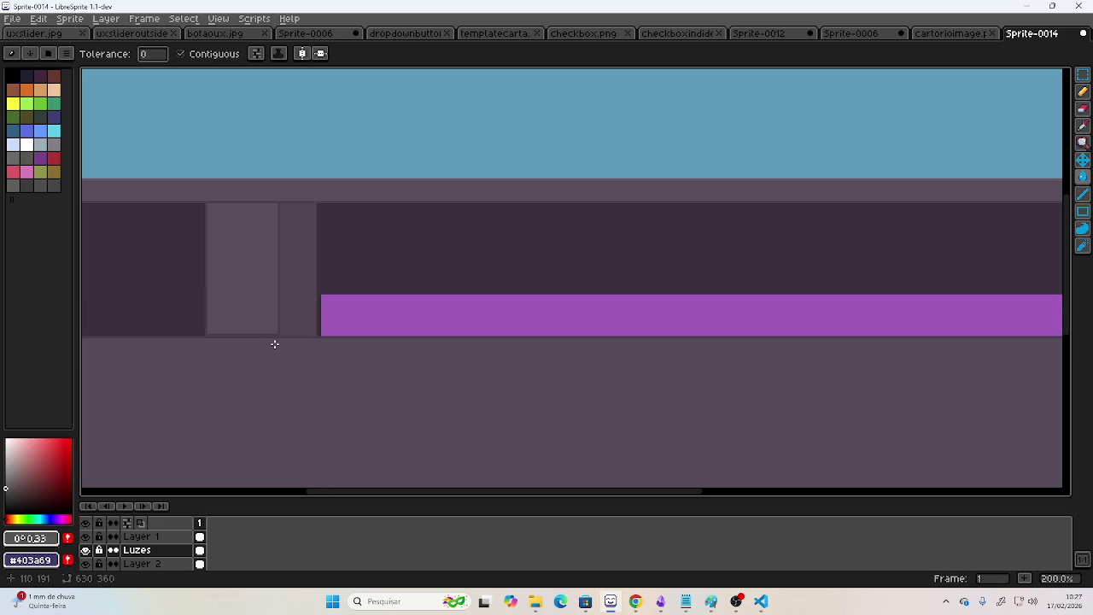
pyautogui.click(84, 536)
pyautogui.hscroll(3, 330, 376)
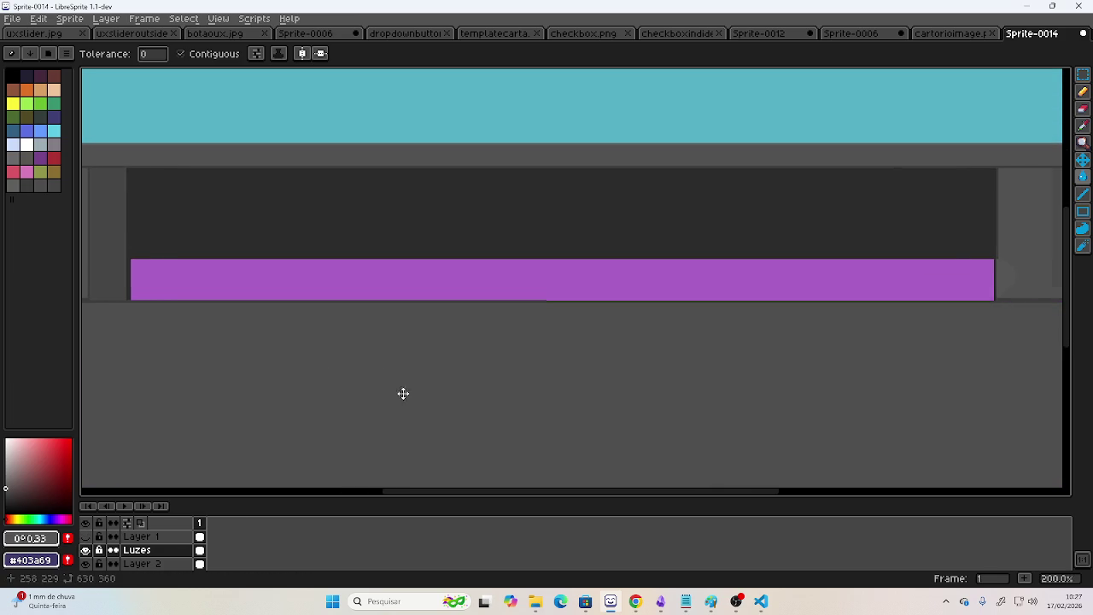
pyautogui.click(1081, 126)
pyautogui.click(608, 377)
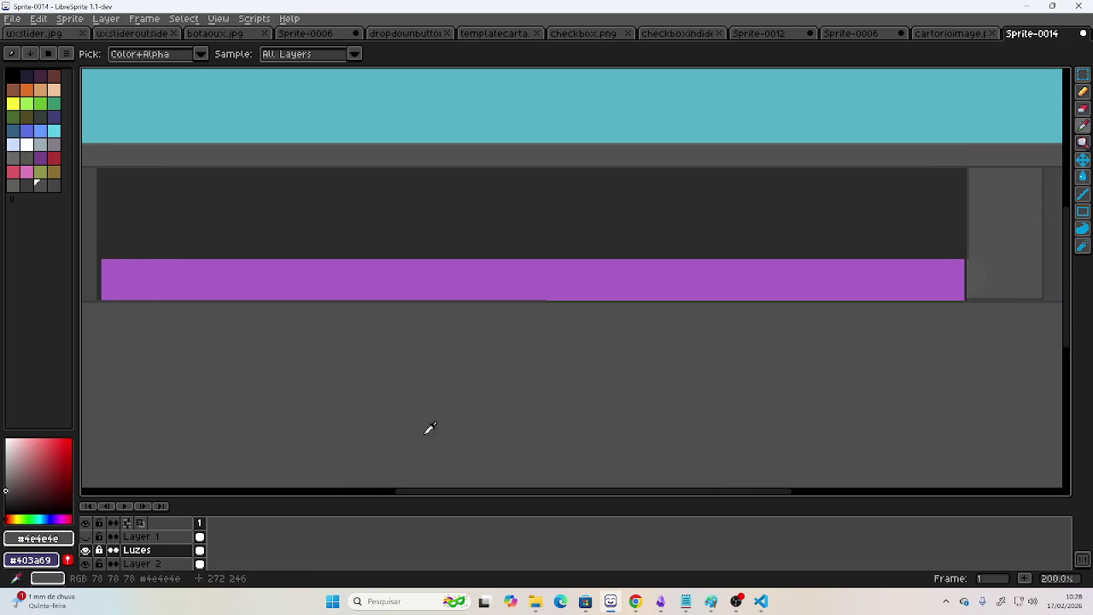
pyautogui.click(5, 490)
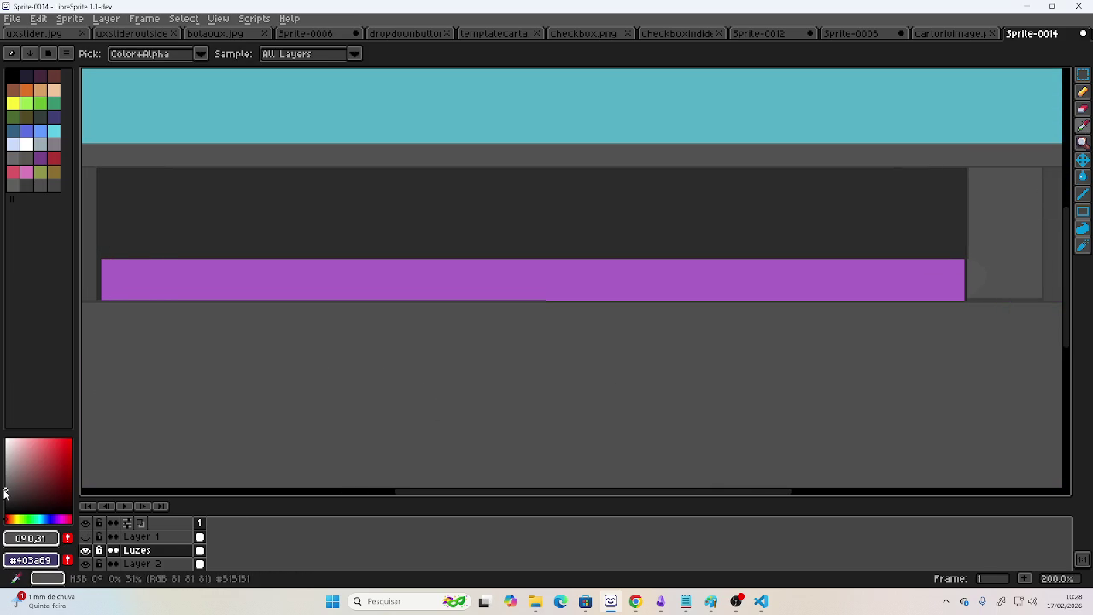
pyautogui.click(1081, 91)
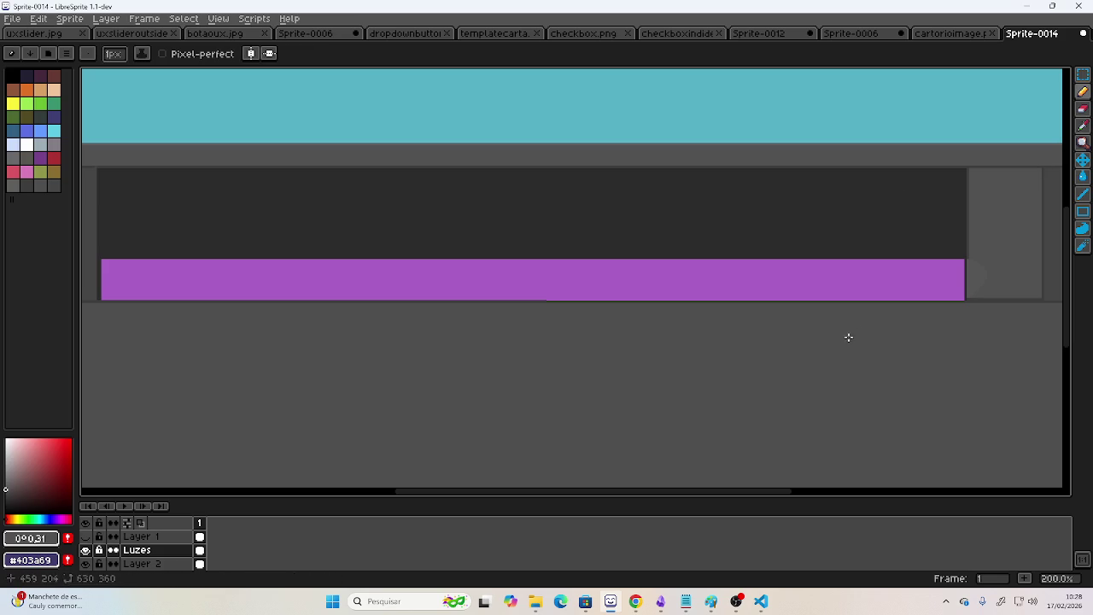
# Zoom in and draw a horizontal grey line under the purple bar, ending in a short diagonal.
pyautogui.scroll(1, 854, 363)
pyautogui.scroll(3, 851, 346)
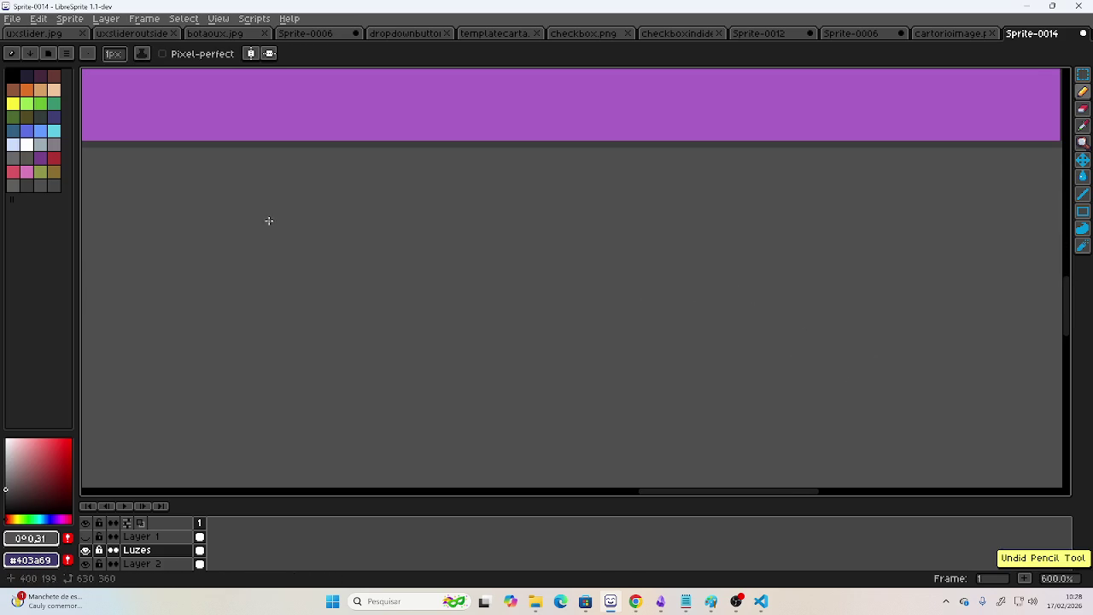
pyautogui.moveTo(307, 230); pyautogui.dragTo(392, 264)
pyautogui.scroll(-3, 396, 278)
pyautogui.scroll(-1, 358, 288)
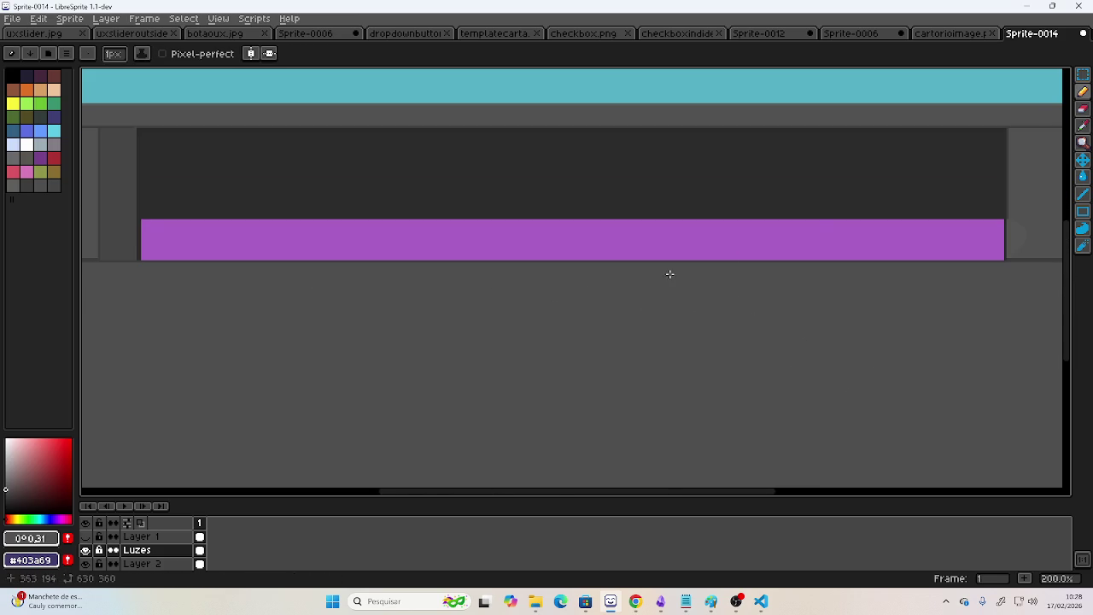
pyautogui.hscroll(-3, 324, 329)
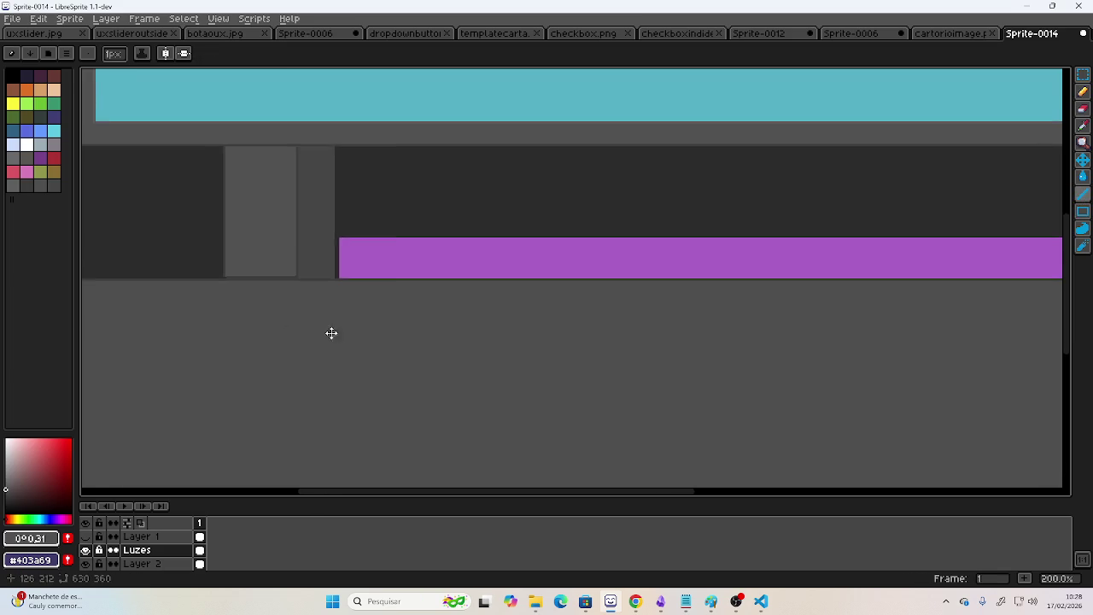
pyautogui.scroll(1, 397, 305)
pyautogui.scroll(3, 397, 305)
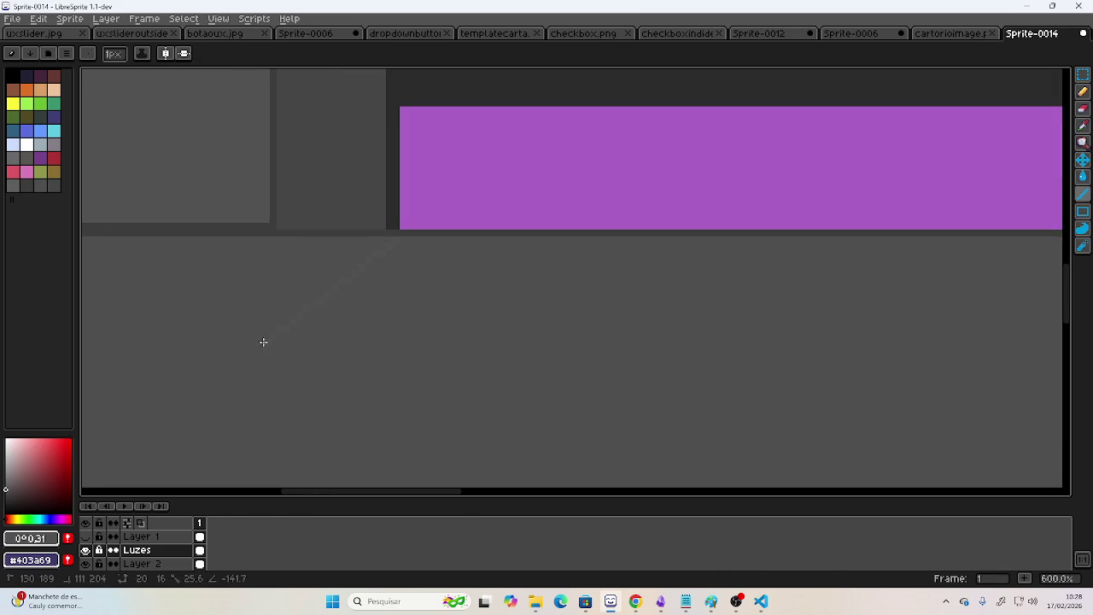
pyautogui.scroll(-3, 441, 358)
pyautogui.hscroll(3, 430, 351)
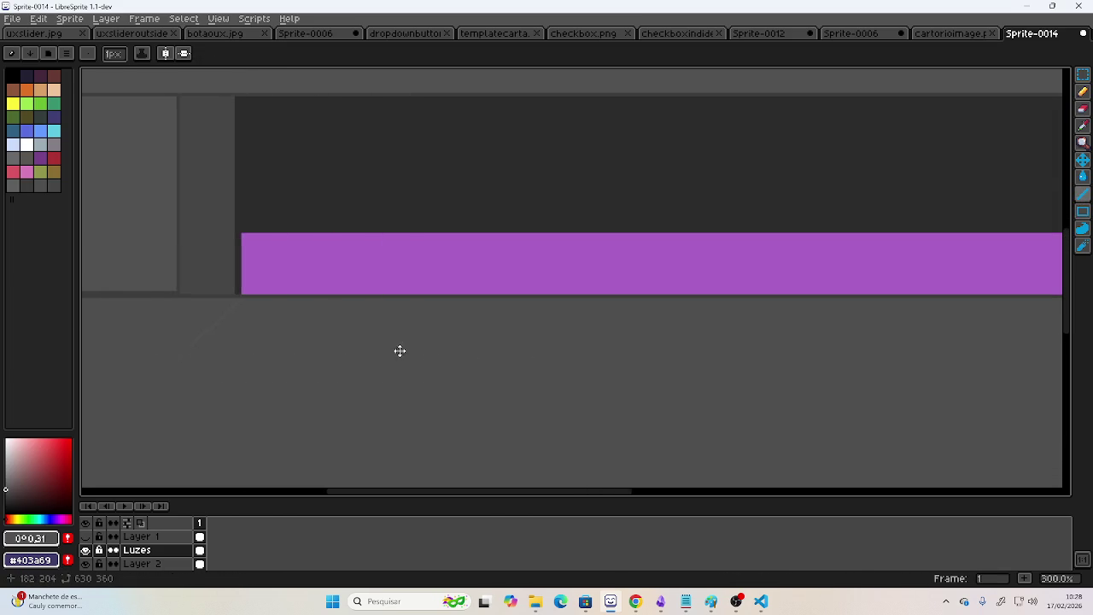
pyautogui.scroll(-2, 451, 352)
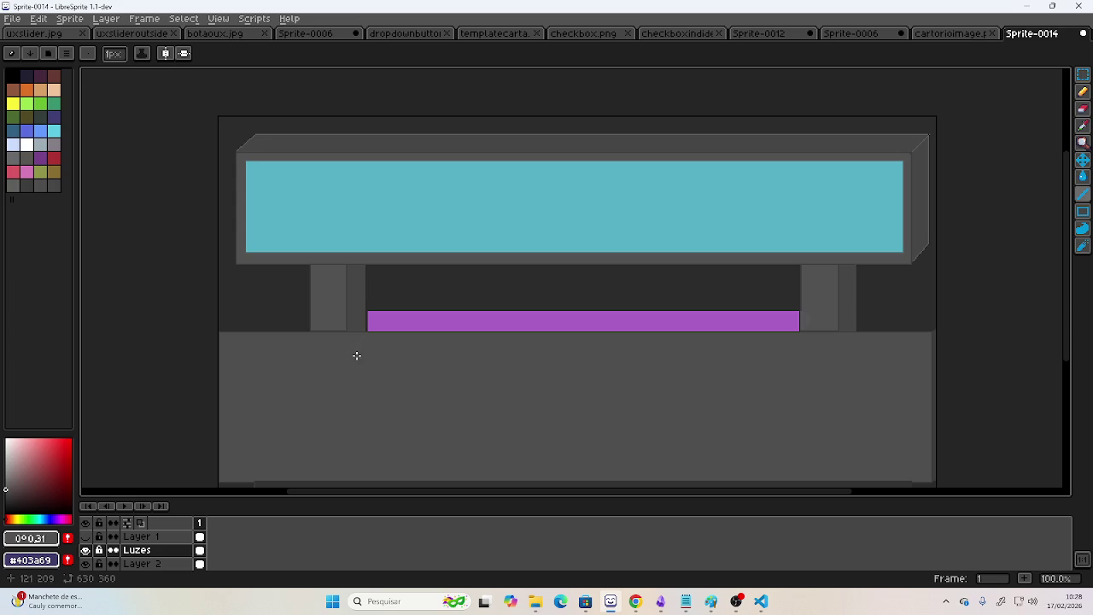
pyautogui.moveTo(347, 350); pyautogui.dragTo(788, 347)
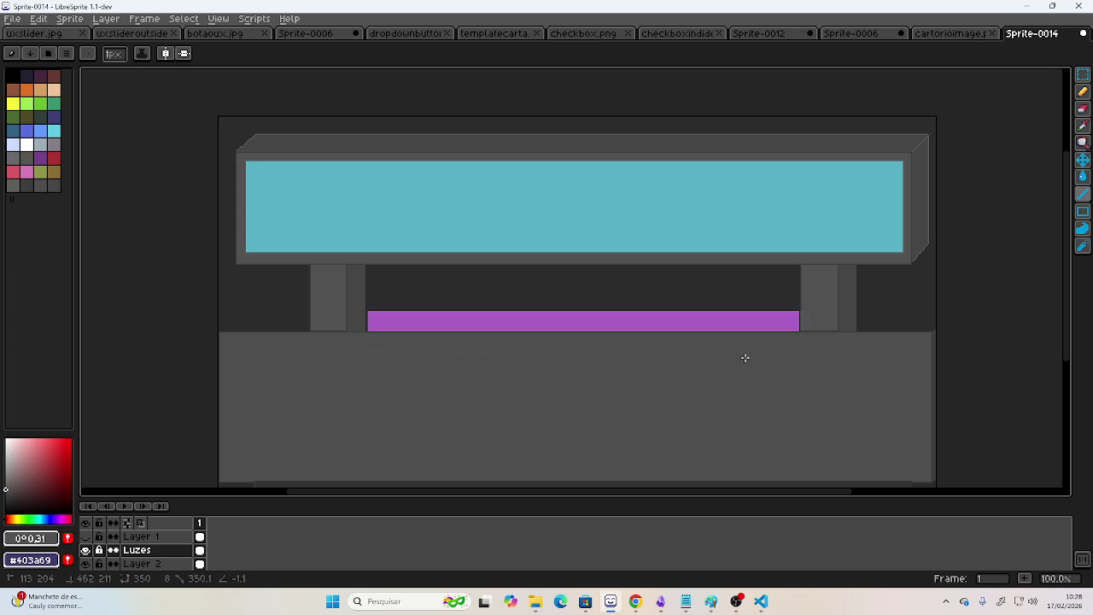
pyautogui.moveTo(789, 347); pyautogui.dragTo(797, 333)
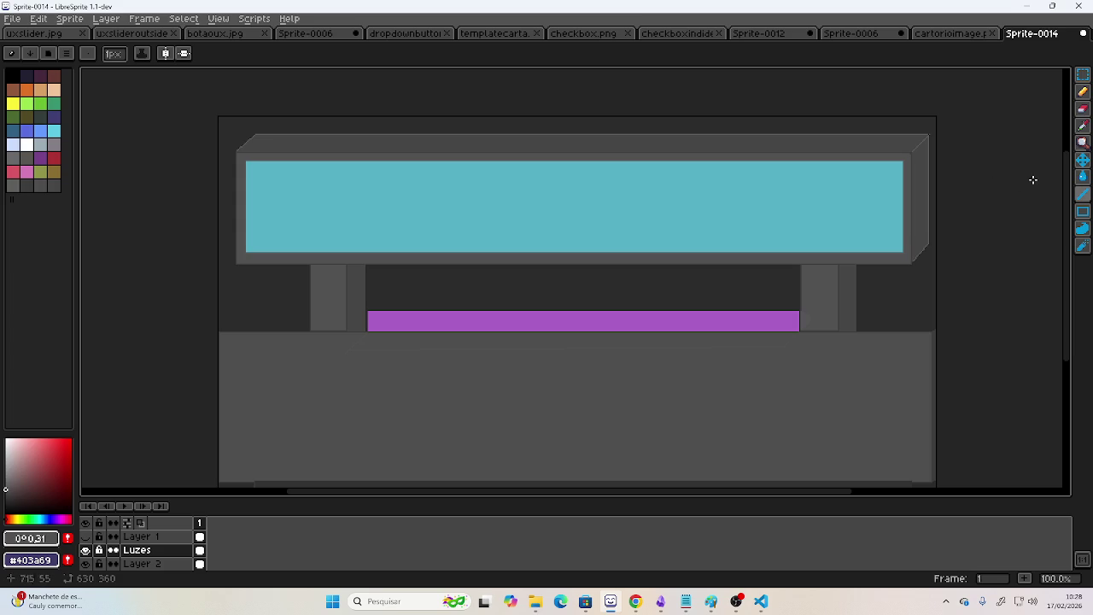
# Draw a long straight grey line along the purple bar's bottom edge.
pyautogui.scroll(1, 512, 308)
pyautogui.scroll(1, 426, 350)
pyautogui.hscroll(-3, 384, 380)
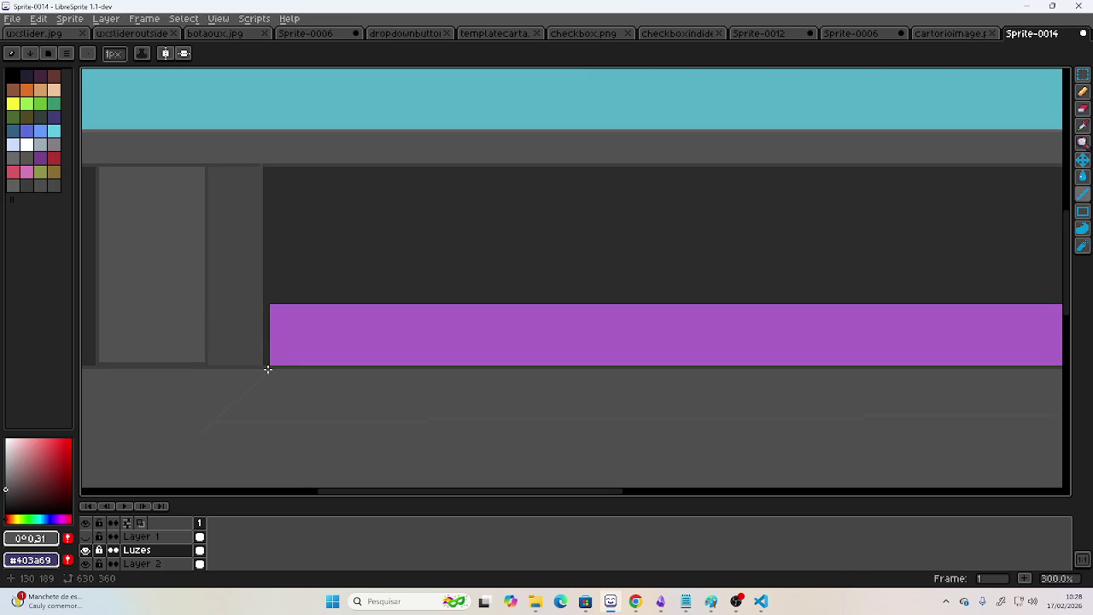
pyautogui.moveTo(267, 369)
pyautogui.mouseDown()
pyautogui.moveTo(1058, 368)
pyautogui.moveTo(967, 371)
pyautogui.moveTo(1026, 368)
pyautogui.mouseUp()
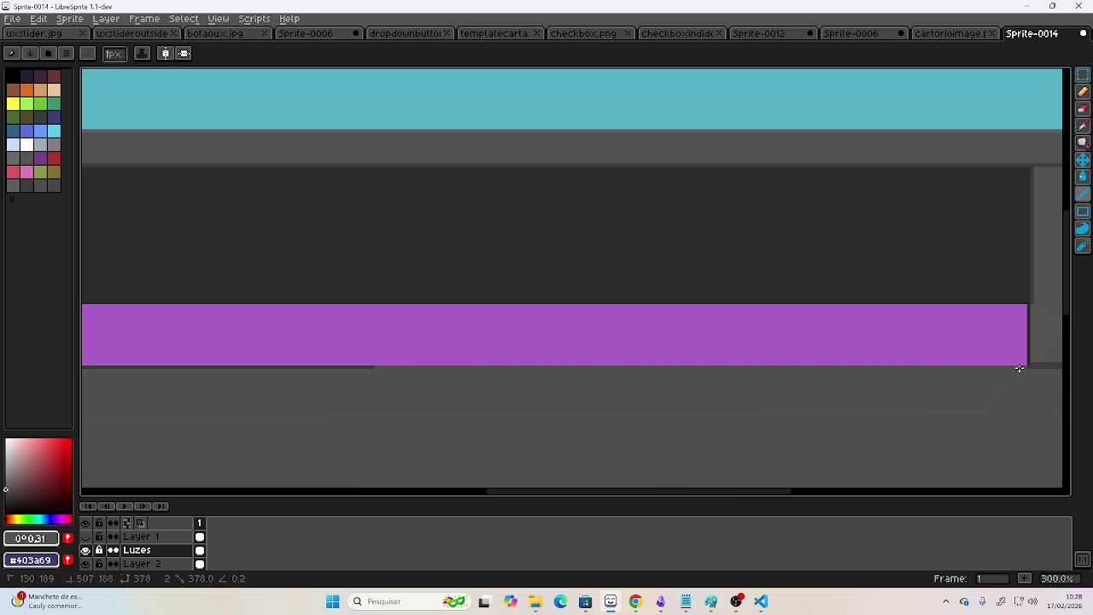
# Fill areas of the grey base with the Paint Bucket and make Layer 1 visible again.
pyautogui.click(1082, 175)
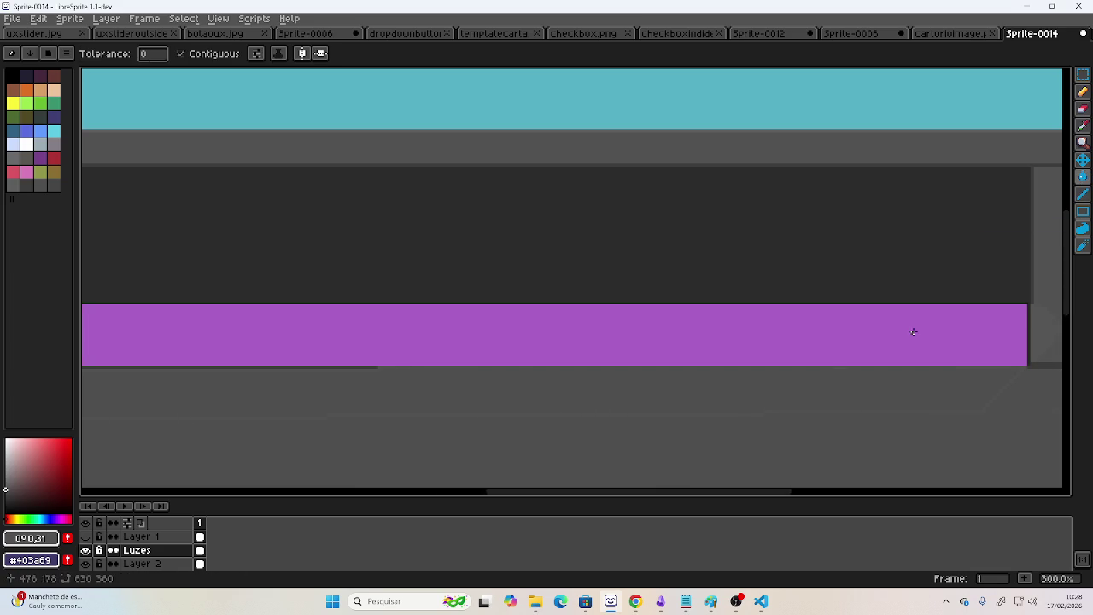
pyautogui.moveTo(492, 385)
pyautogui.mouseDown()
pyautogui.moveTo(779, 380)
pyautogui.moveTo(527, 361)
pyautogui.moveTo(708, 385)
pyautogui.mouseUp()
pyautogui.scroll(-2, 708, 385)
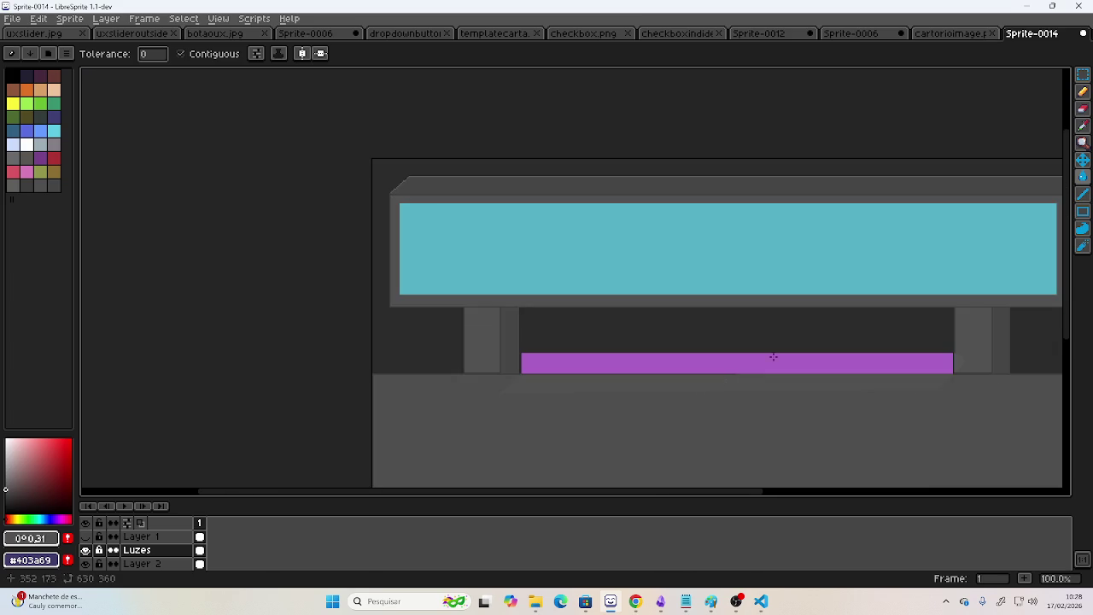
pyautogui.scroll(-1, 766, 361)
pyautogui.scroll(1, 684, 349)
pyautogui.scroll(1, 712, 368)
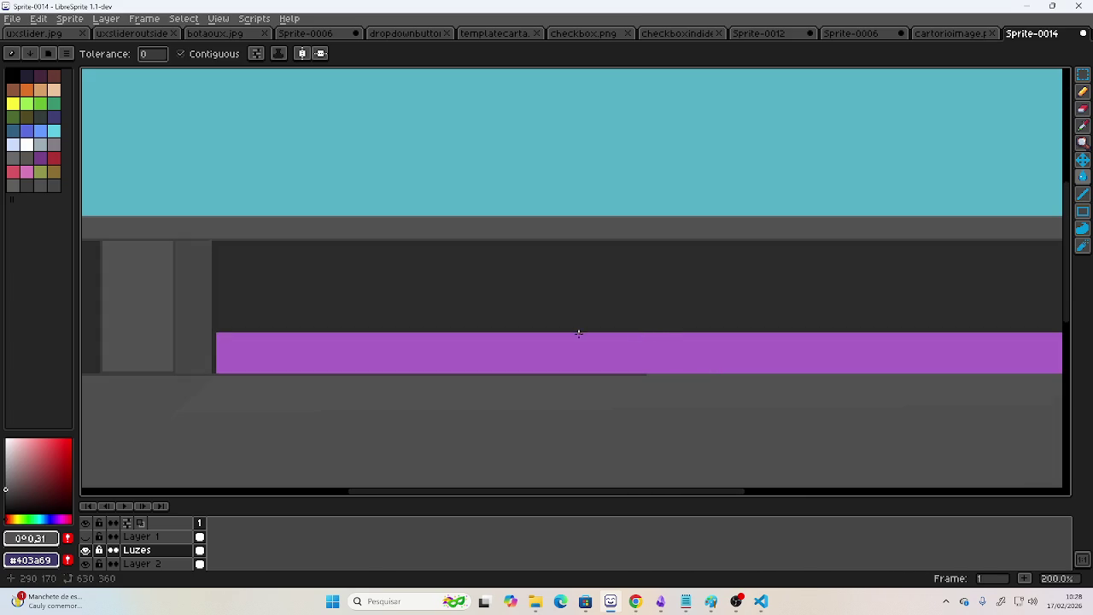
pyautogui.moveTo(564, 333); pyautogui.dragTo(295, 302)
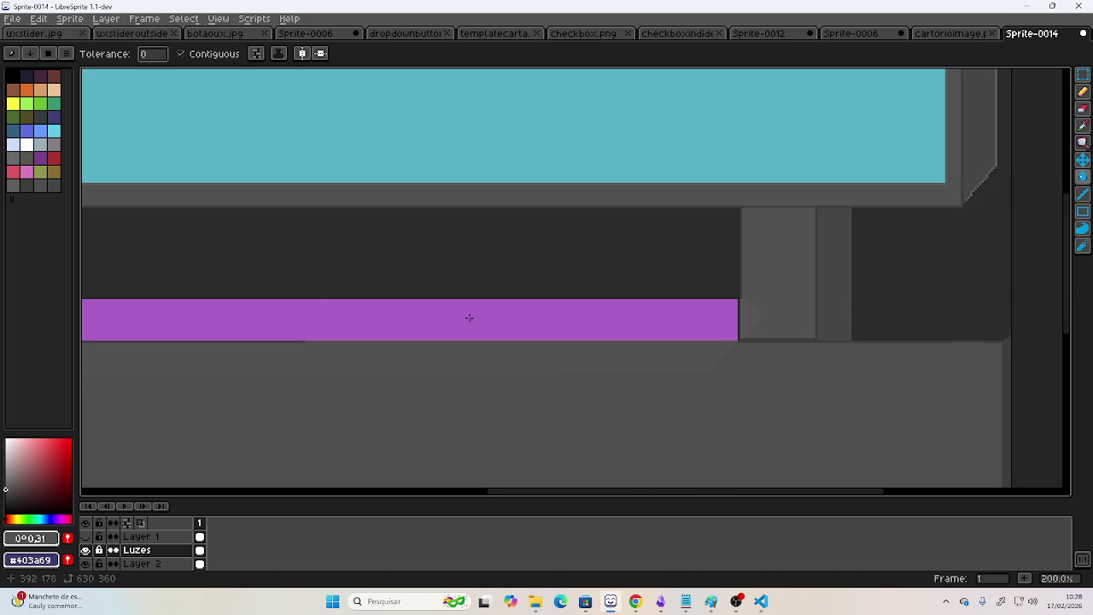
pyautogui.moveTo(491, 334); pyautogui.dragTo(741, 335)
pyautogui.click(85, 536)
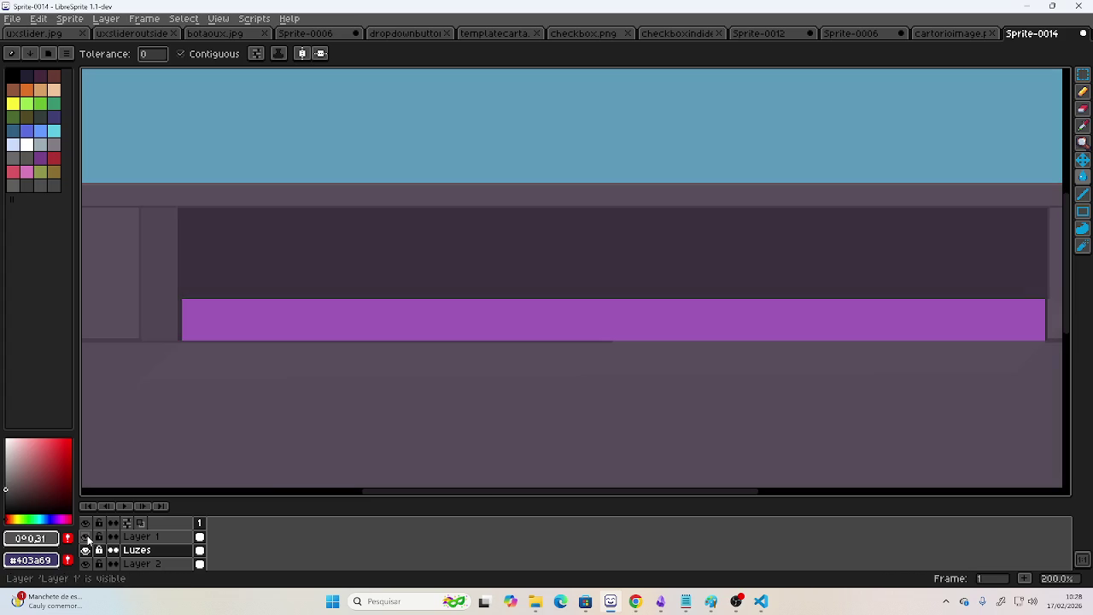
# Center the sprite, then set Layer 1's opacity to about 35 in Layer Properties and close it.
pyautogui.moveTo(385, 415)
pyautogui.mouseDown()
pyautogui.moveTo(456, 397)
pyautogui.moveTo(298, 388)
pyautogui.mouseUp()
pyautogui.scroll(-1, 341, 387)
pyautogui.moveTo(432, 387)
pyautogui.mouseDown()
pyautogui.moveTo(590, 324)
pyautogui.moveTo(576, 325)
pyautogui.mouseUp()
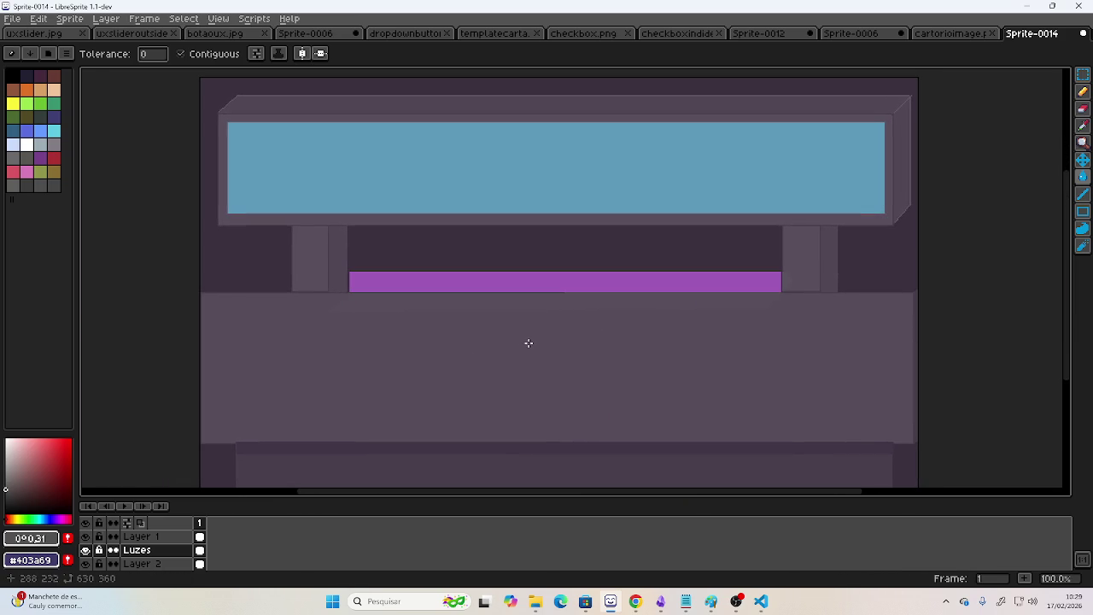
pyautogui.doubleClick(141, 536)
pyautogui.moveTo(519, 329); pyautogui.dragTo(507, 331)
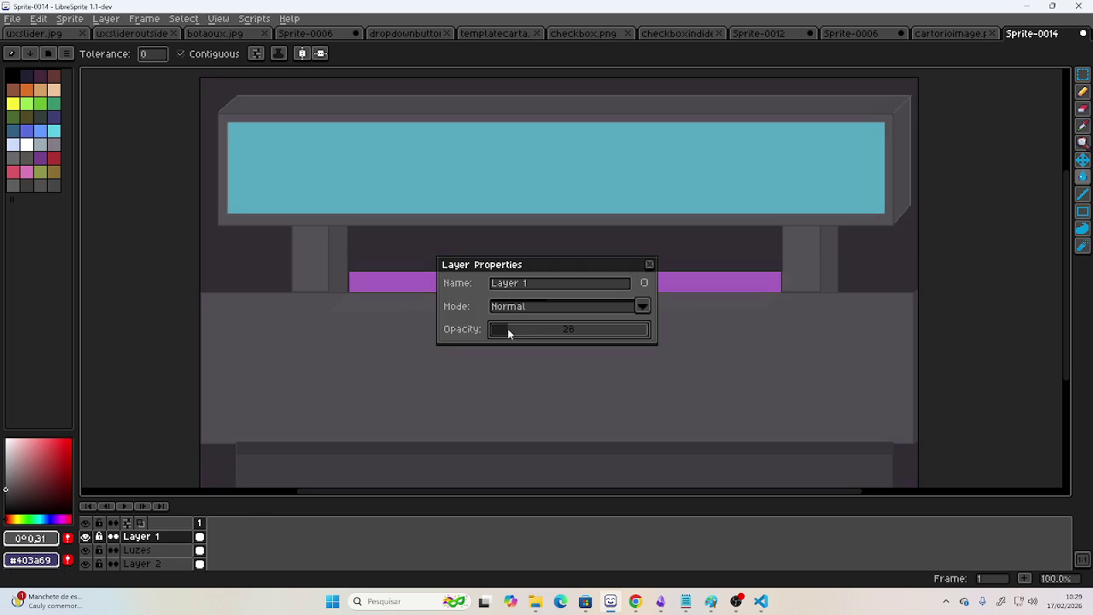
pyautogui.click(513, 332)
pyautogui.click(648, 265)
pyautogui.hotkey('alt', 'Tab')
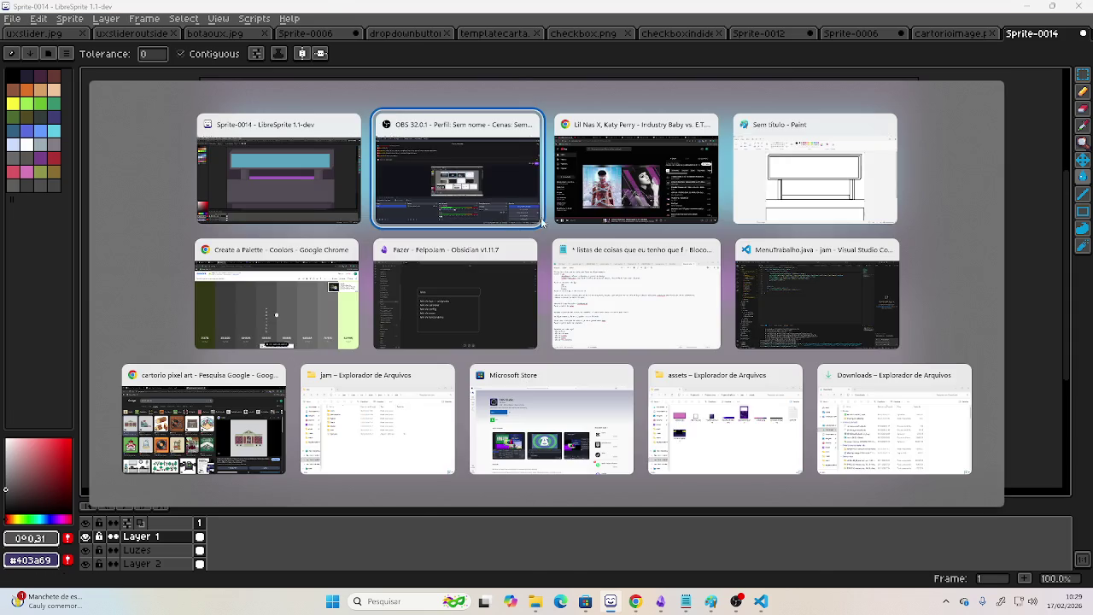
# Dismiss the Alt+Tab switcher so Sprite-0014 is back in front.
pyautogui.hotkey('alt', 'Tab')
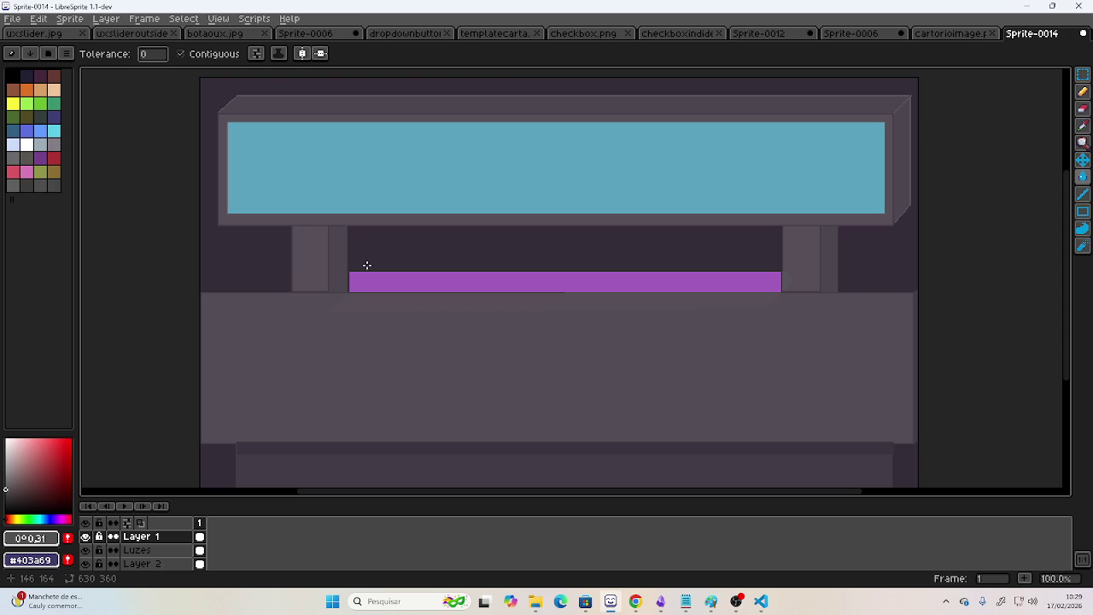
# Save the sprite as loja.png with png file type, accepting the flatten-layers warning.
pyautogui.scroll(-1, 461, 268)
pyautogui.scroll(1, 441, 267)
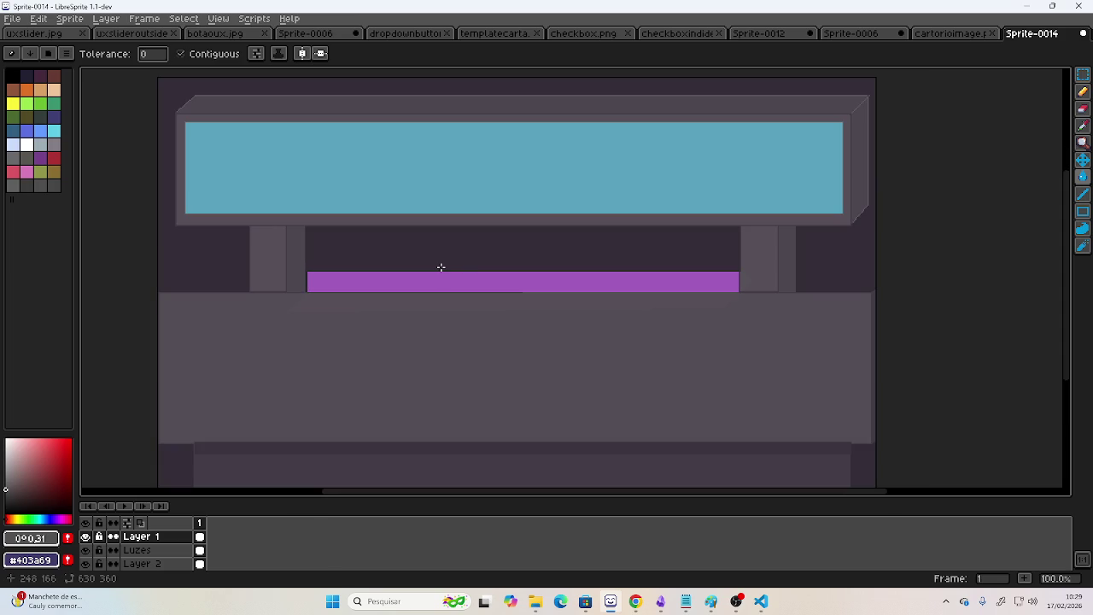
pyautogui.scroll(-1, 440, 267)
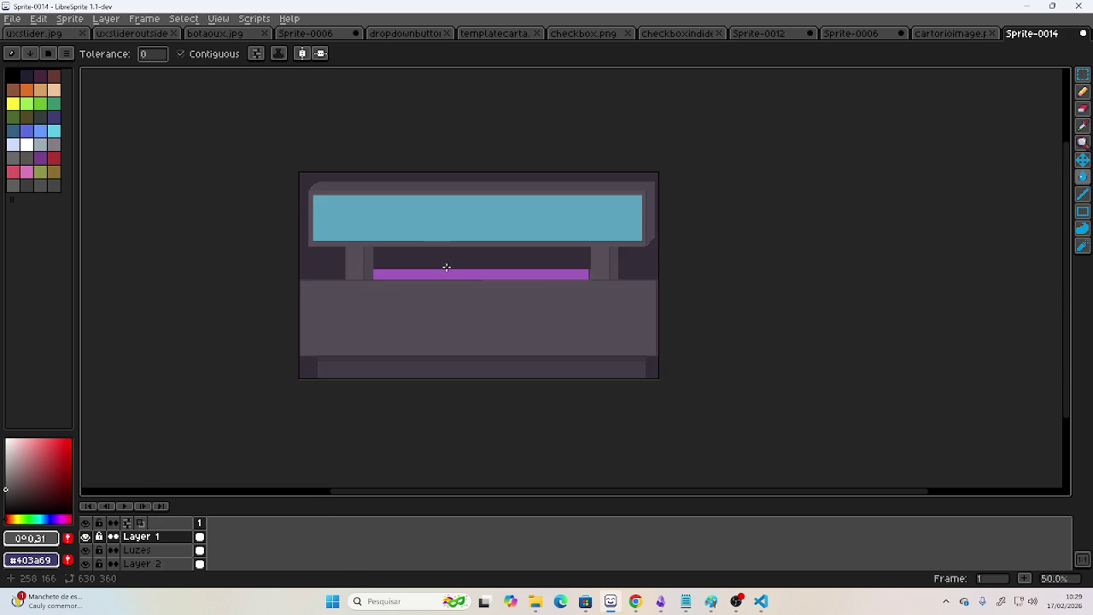
pyautogui.scroll(1, 442, 265)
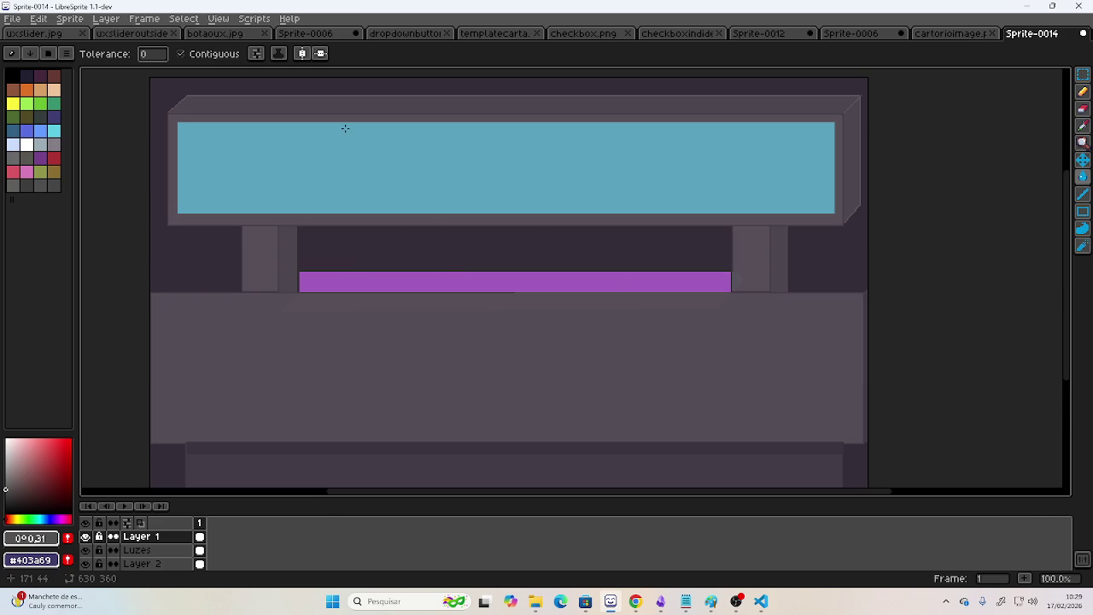
pyautogui.hotkey('ctrl', 's')
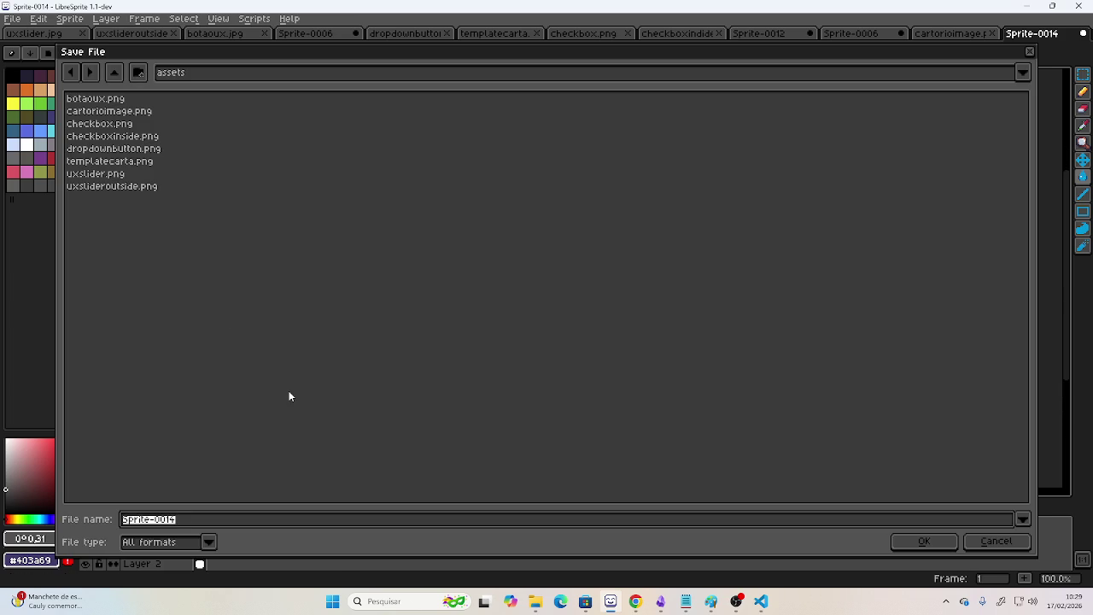
pyautogui.write('loja')
pyautogui.click(197, 541)
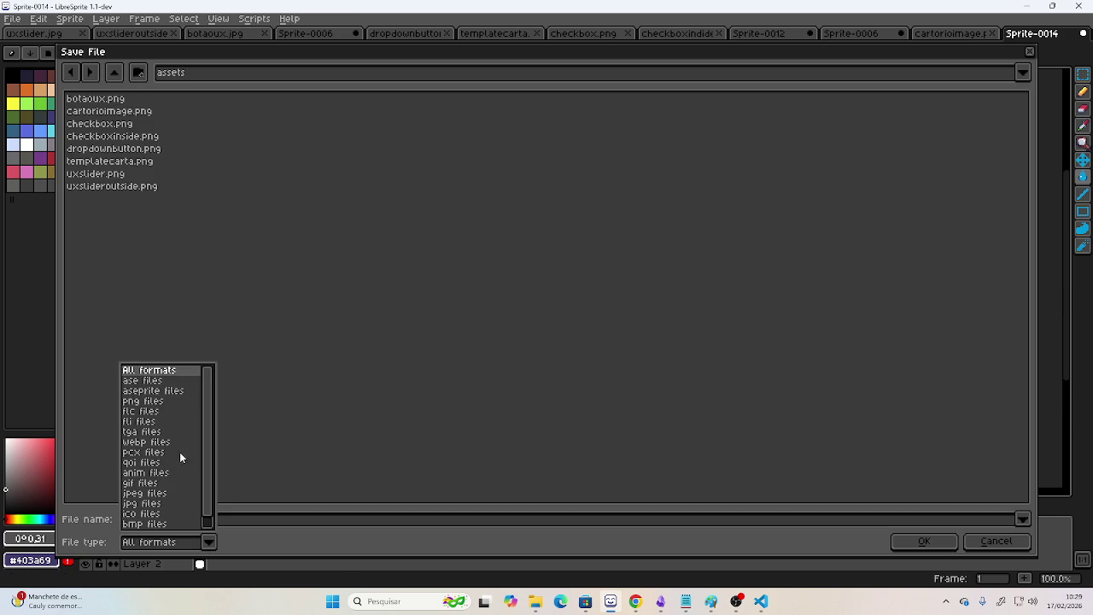
pyautogui.click(142, 402)
pyautogui.click(939, 543)
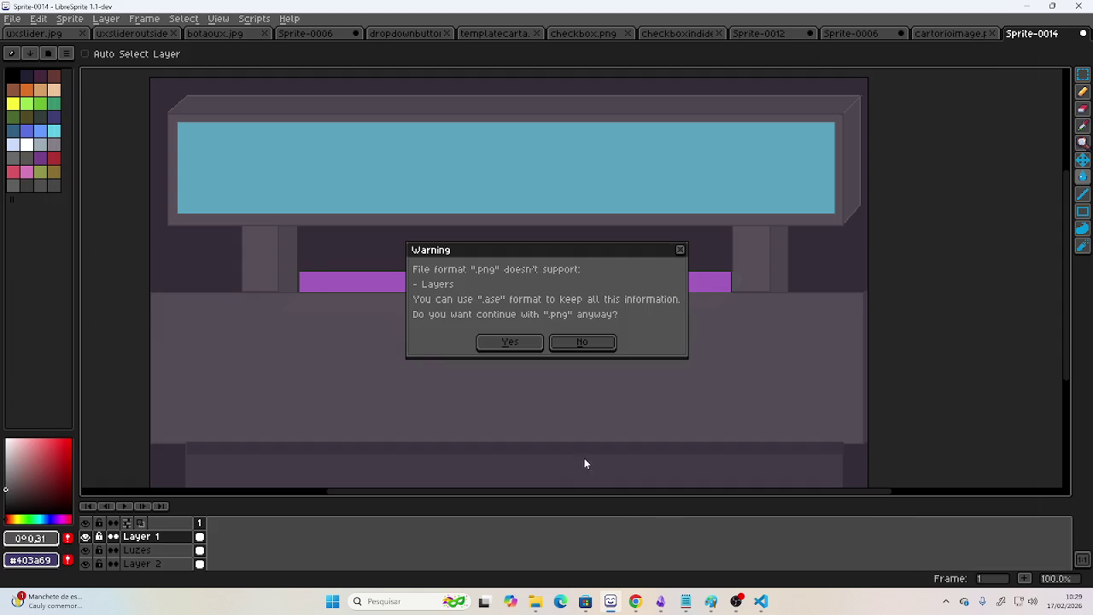
pyautogui.click(505, 341)
pyautogui.hotkey('alt', 'Tab')
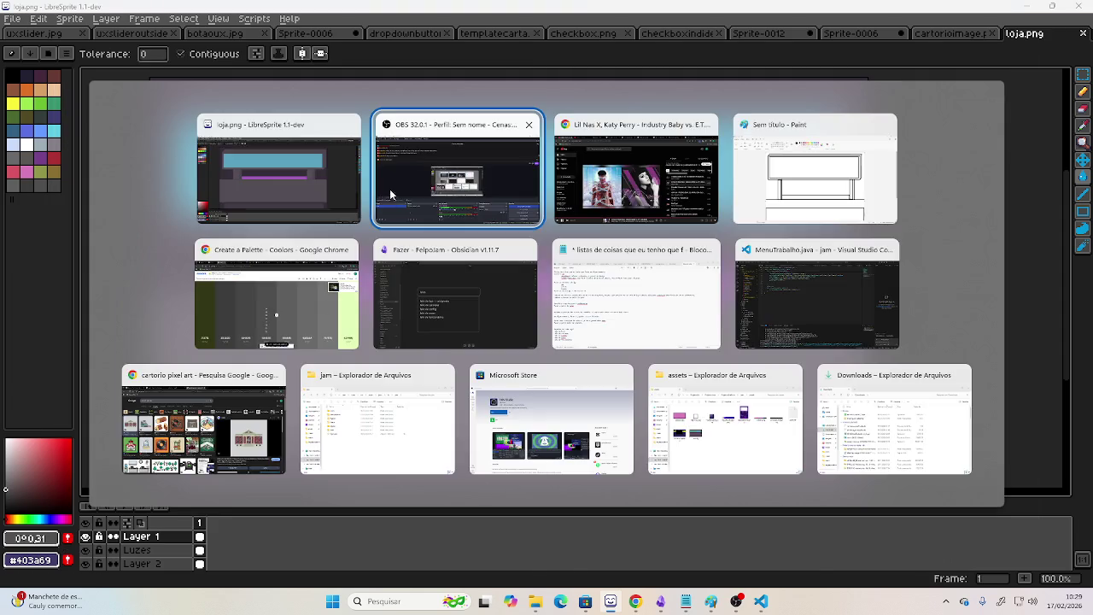
# Leave LibreSprite and open the Fazer canvas in Obsidian from the taskbar.
pyautogui.hotkey('alt', 'Tab')
pyautogui.hotkey('alt', 'Tab')
pyautogui.hotkey('alt', 'Tab')
pyautogui.hotkey('alt', 'Tab')
pyautogui.hotkey('alt', 'Tab')
pyautogui.hotkey('alt', 'Tab')
pyautogui.hotkey('alt', 'Tab')
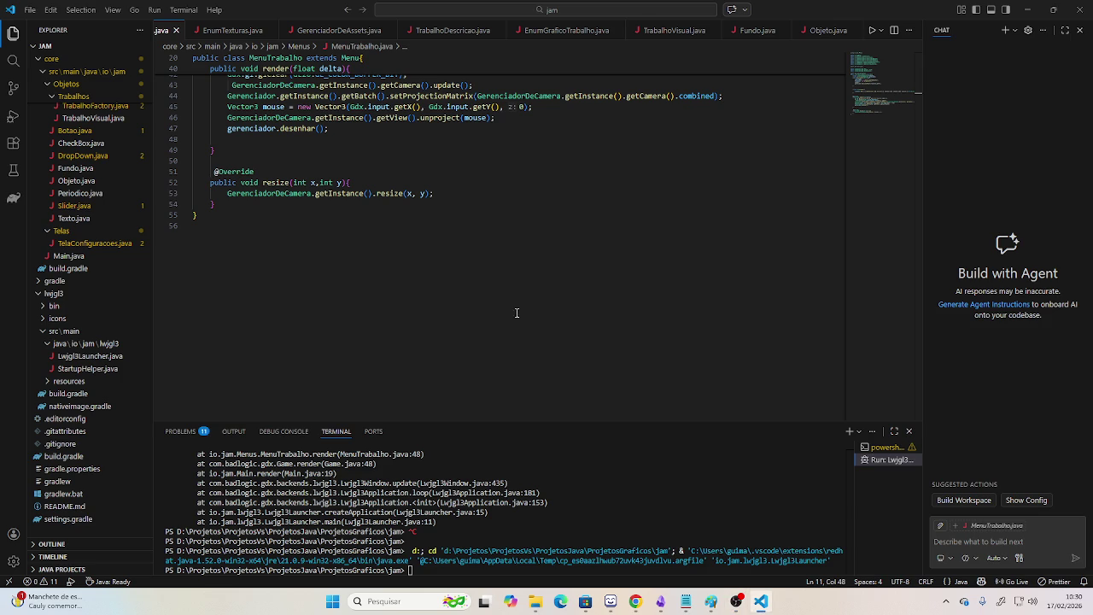
pyautogui.click(661, 600)
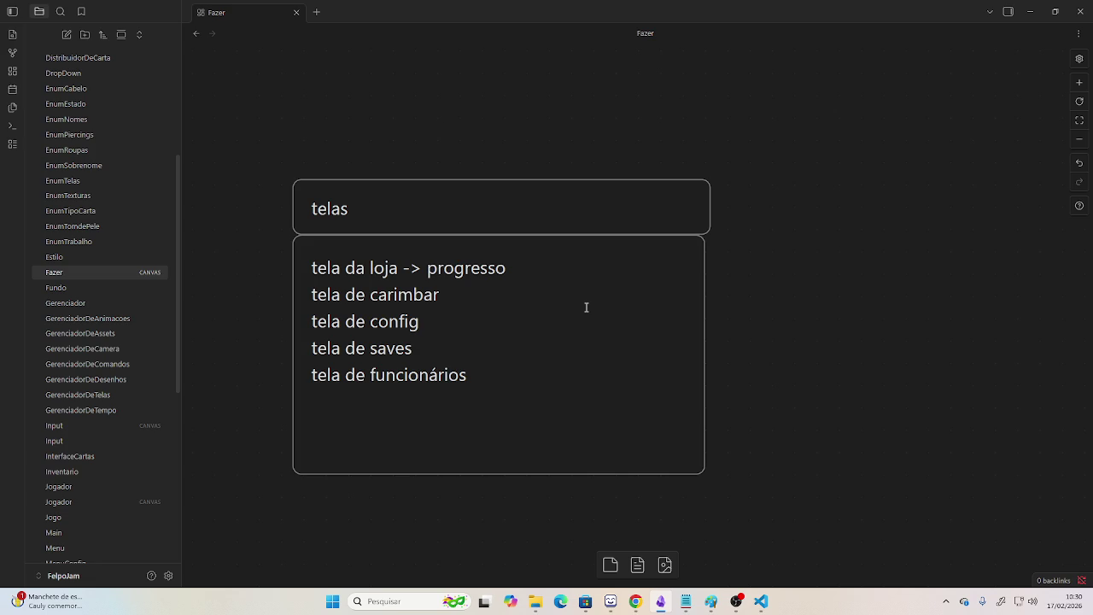
# Replace 'progresso' with 'quase feito' on the telas card's 'tela da loja' line.
pyautogui.click(587, 307)
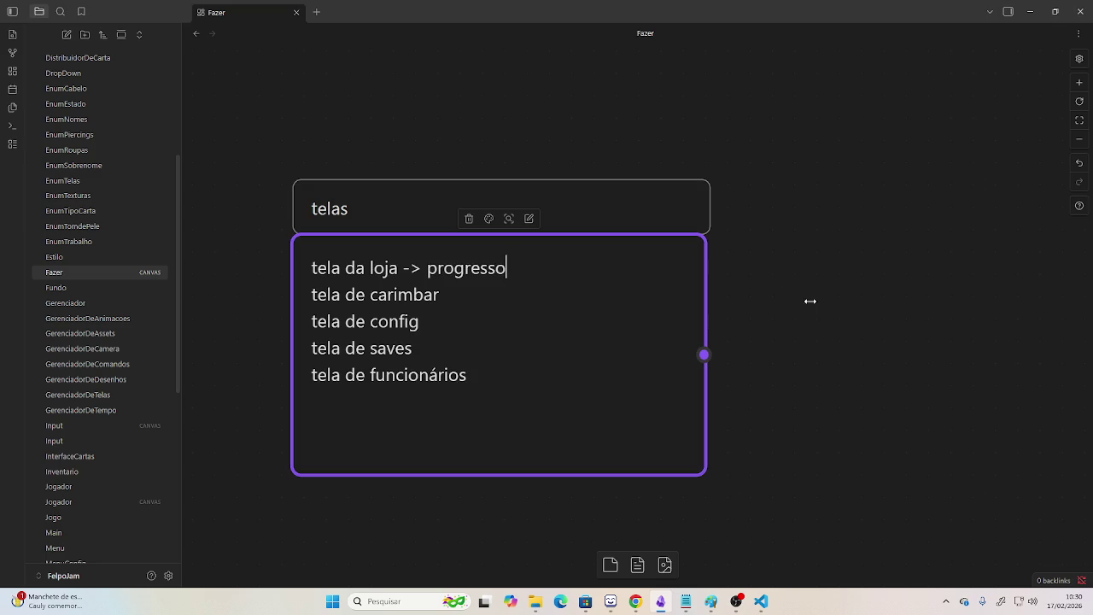
pyautogui.hscroll(2, 808, 281)
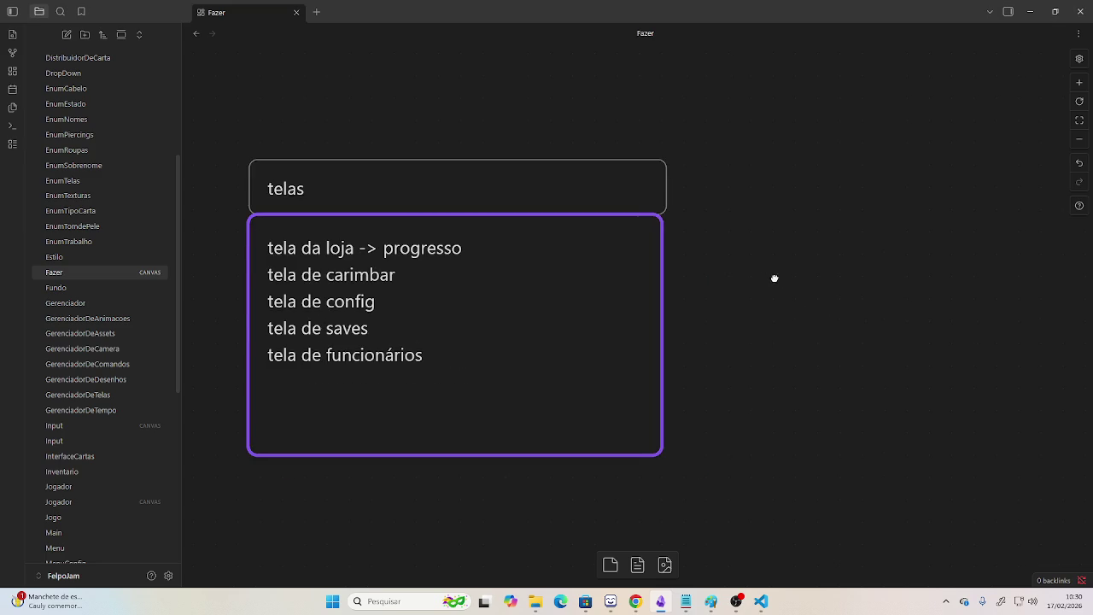
pyautogui.hscroll(5, 773, 276)
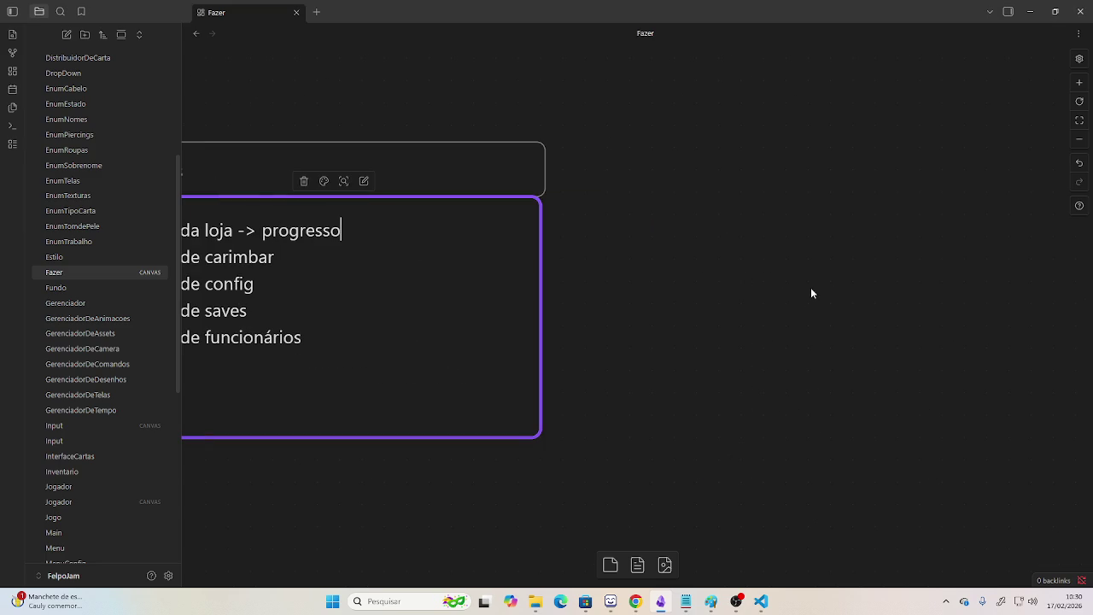
pyautogui.hscroll(-4, 810, 288)
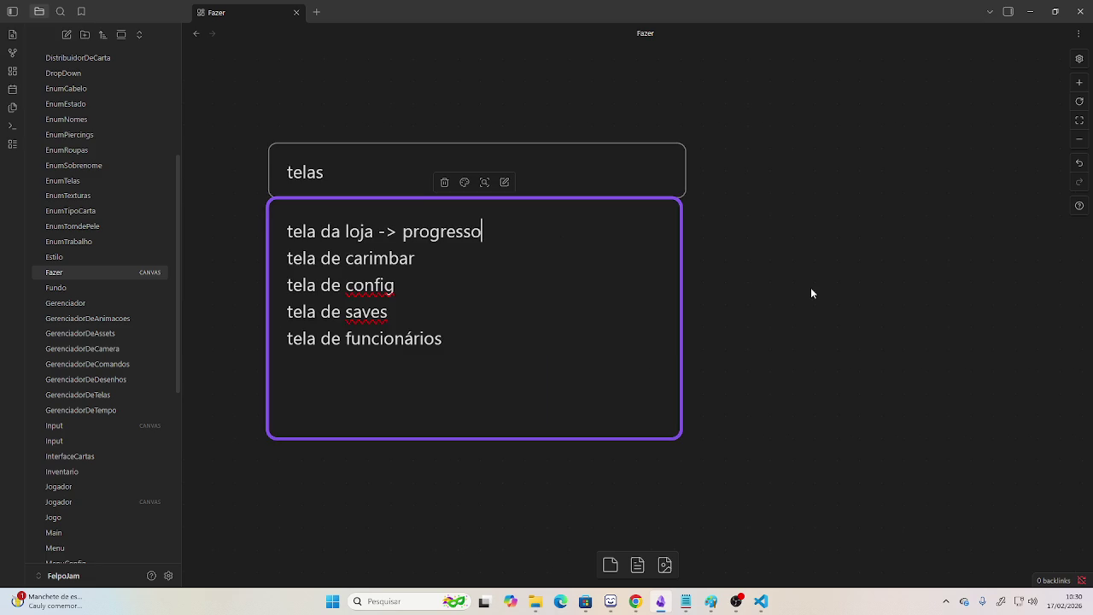
pyautogui.hscroll(-2, 768, 252)
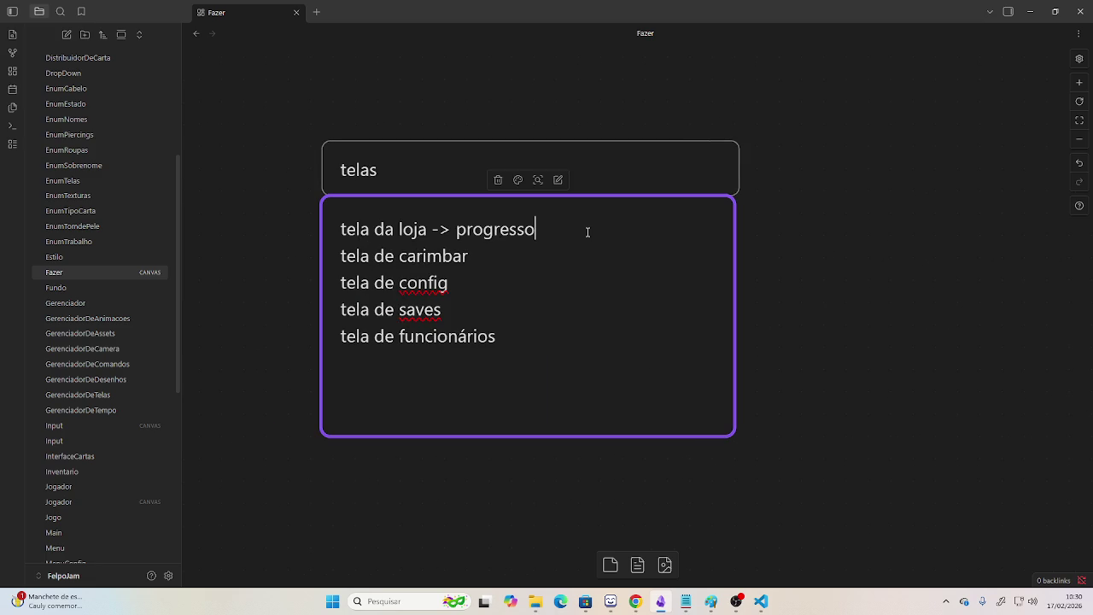
pyautogui.doubleClick(587, 232)
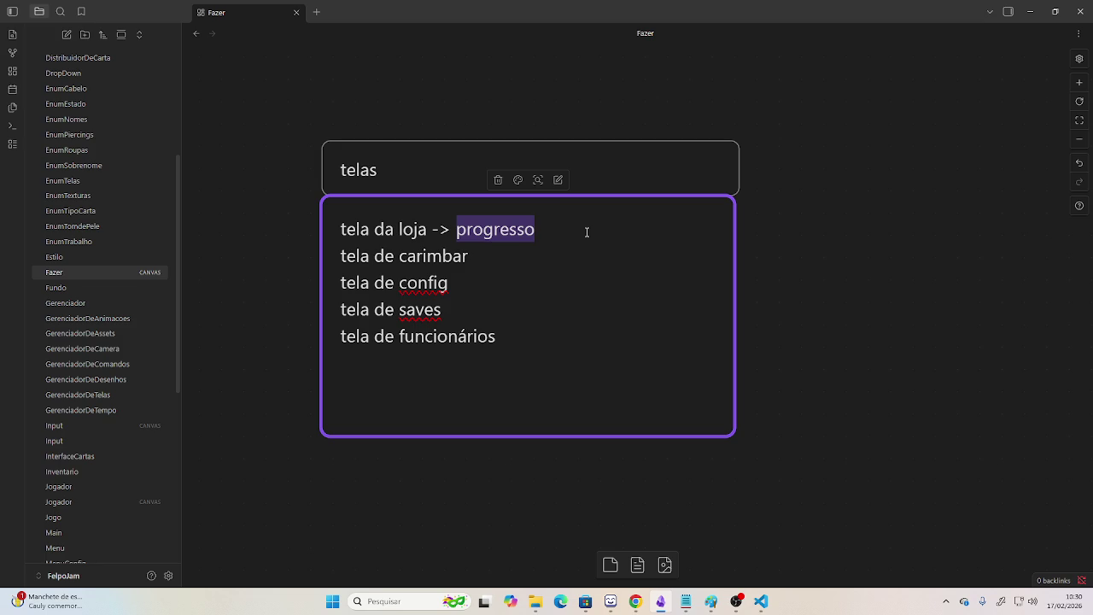
pyautogui.write('/')
pyautogui.press('BackSpace')
pyautogui.write('quase fge')
pyautogui.press('BackSpace')
pyautogui.press('BackSpace')
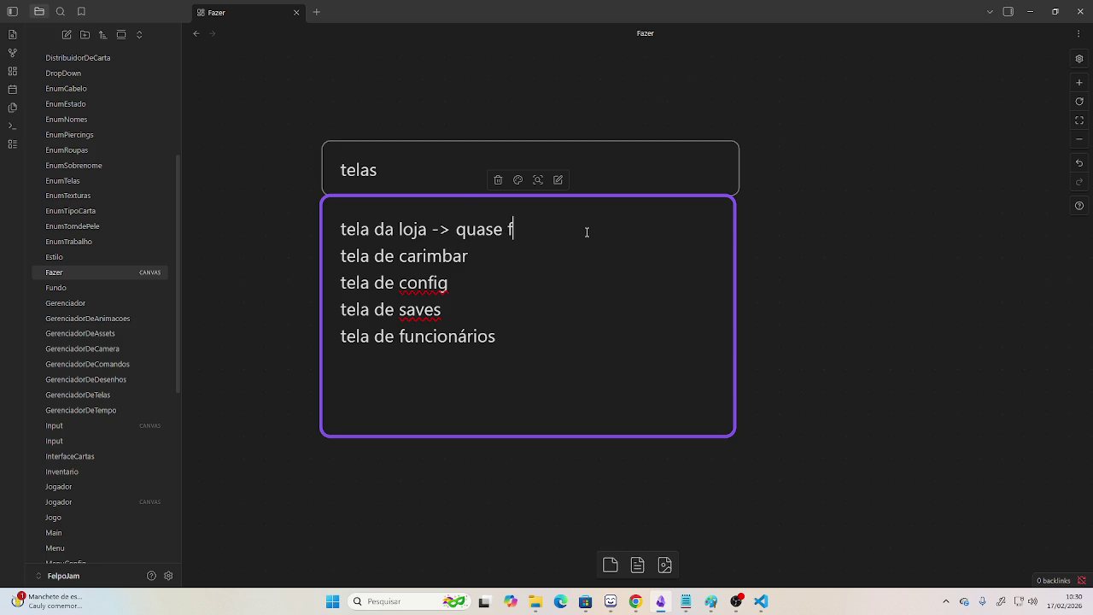
pyautogui.write('eito')
pyautogui.hotkey('ctrl', 'shift', 'z')
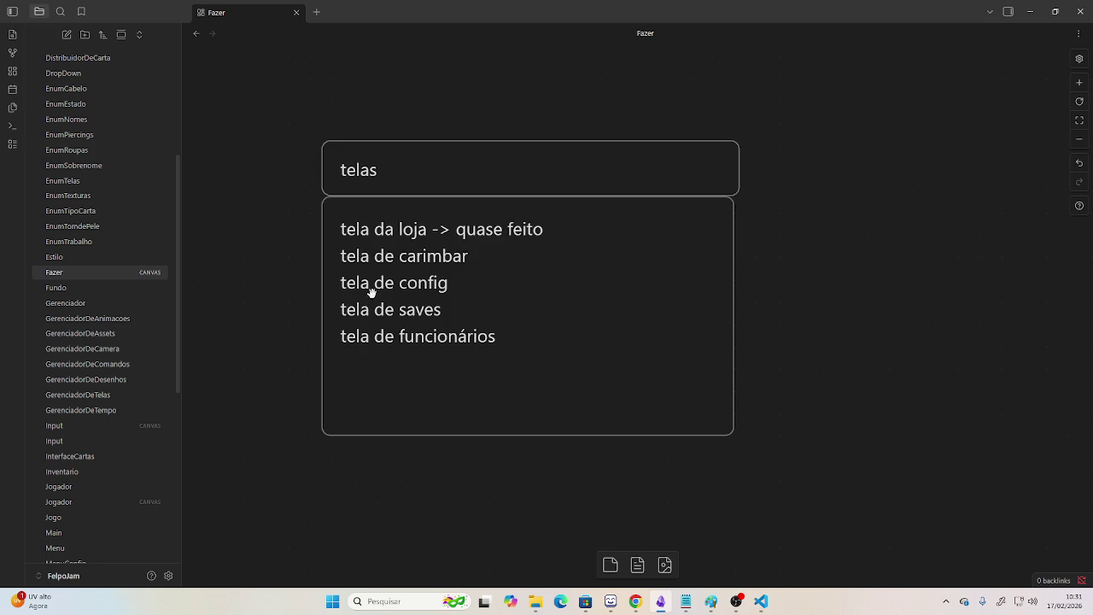
pyautogui.scroll(-1, 324, 286)
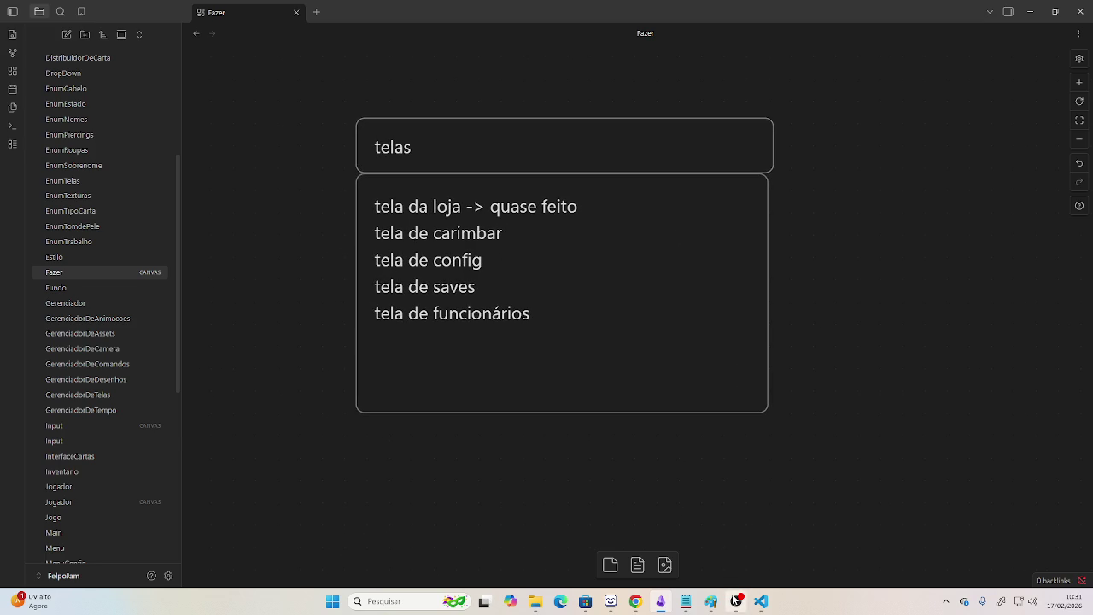
# Switch to MenuTrabalho.java in VS Code and scroll up to its imports.
pyautogui.click(735, 601)
pyautogui.click(735, 601)
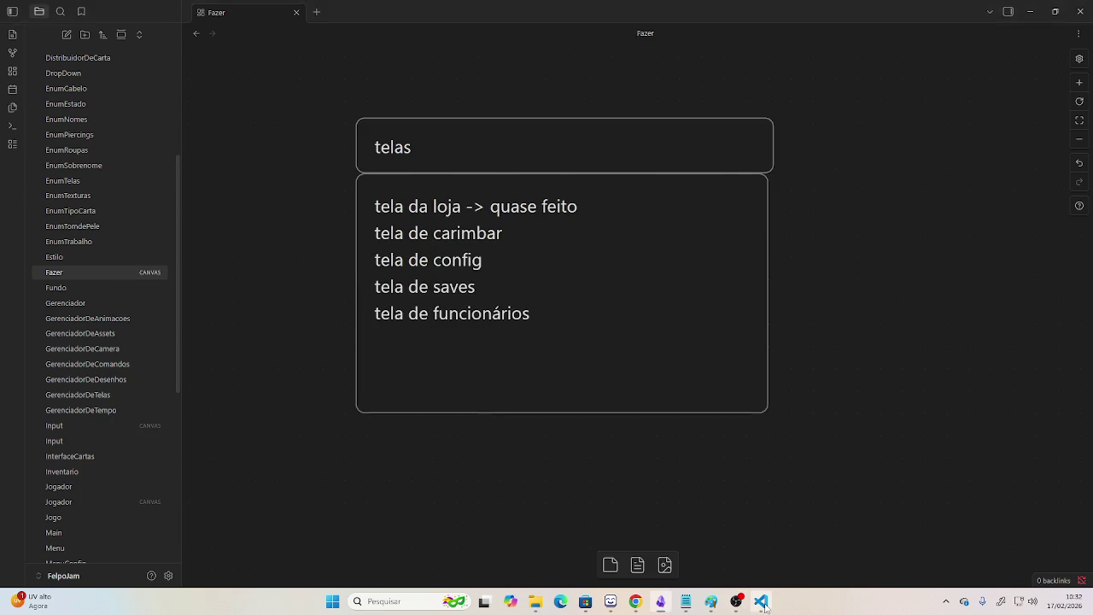
pyautogui.click(761, 601)
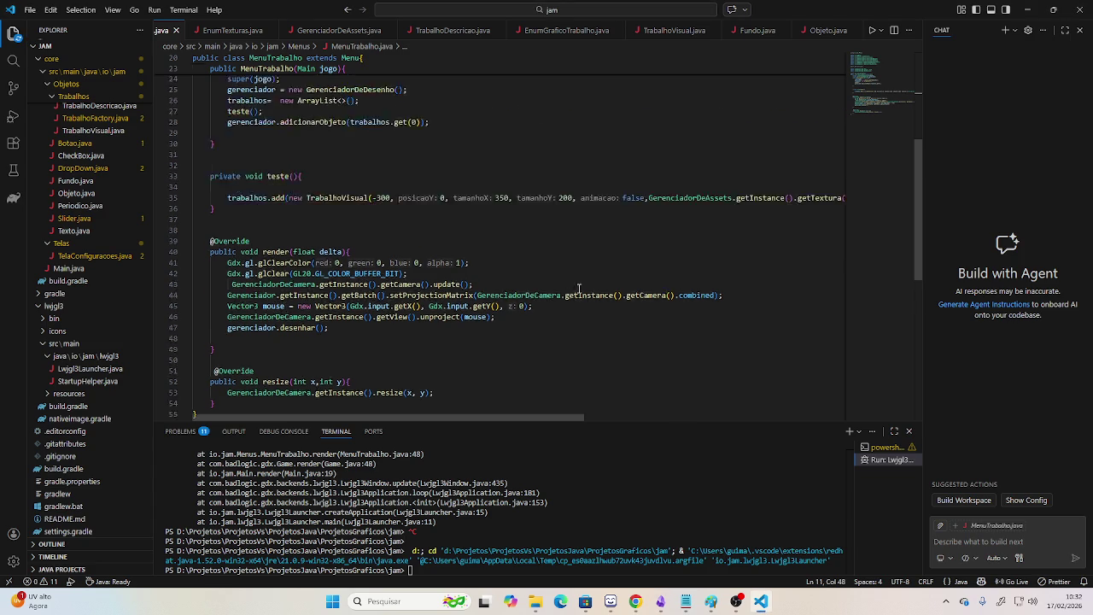
pyautogui.scroll(3, 571, 293)
pyautogui.scroll(4, 469, 220)
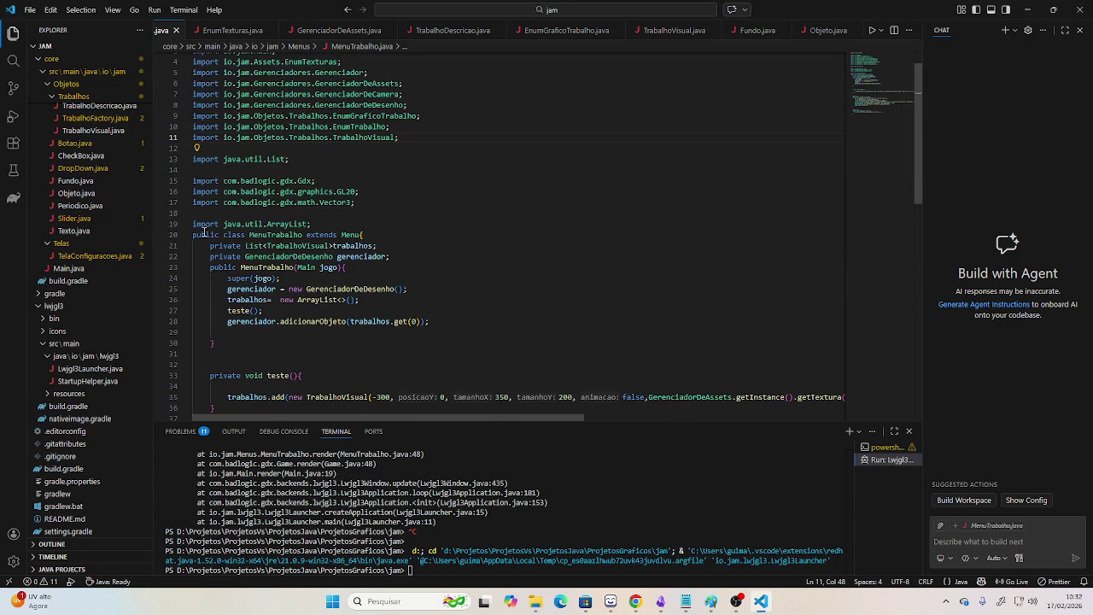
pyautogui.scroll(3, 106, 240)
pyautogui.scroll(2, 107, 241)
pyautogui.scroll(1, 106, 241)
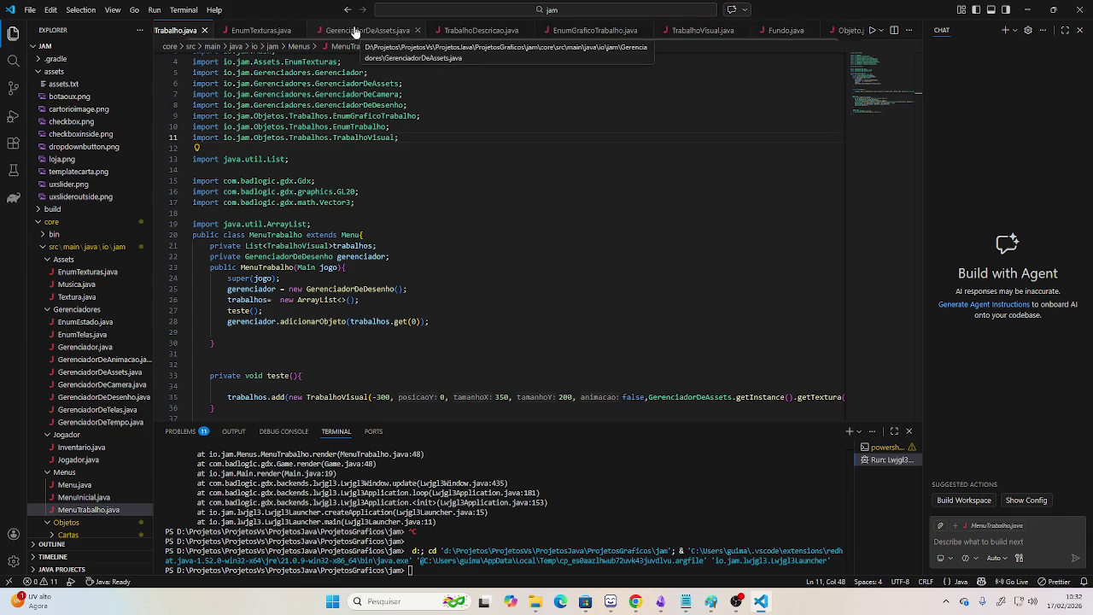
pyautogui.scroll(2, 372, 31)
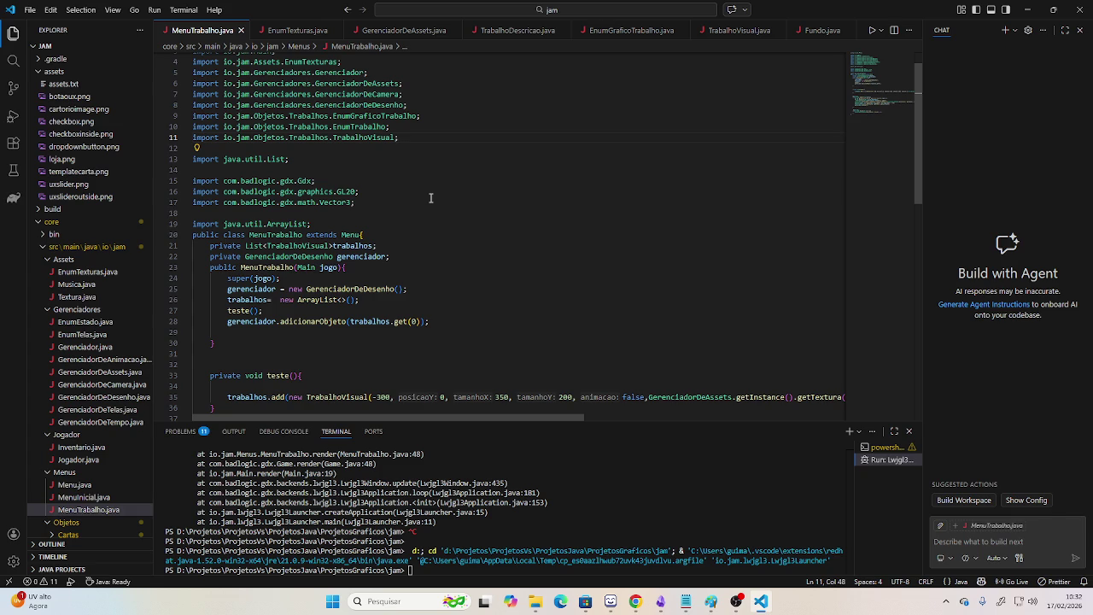
# Scroll back down through the code, then return to Obsidian's Fazer canvas.
pyautogui.scroll(-3, 430, 198)
pyautogui.scroll(-2, 430, 198)
pyautogui.scroll(-2, 430, 198)
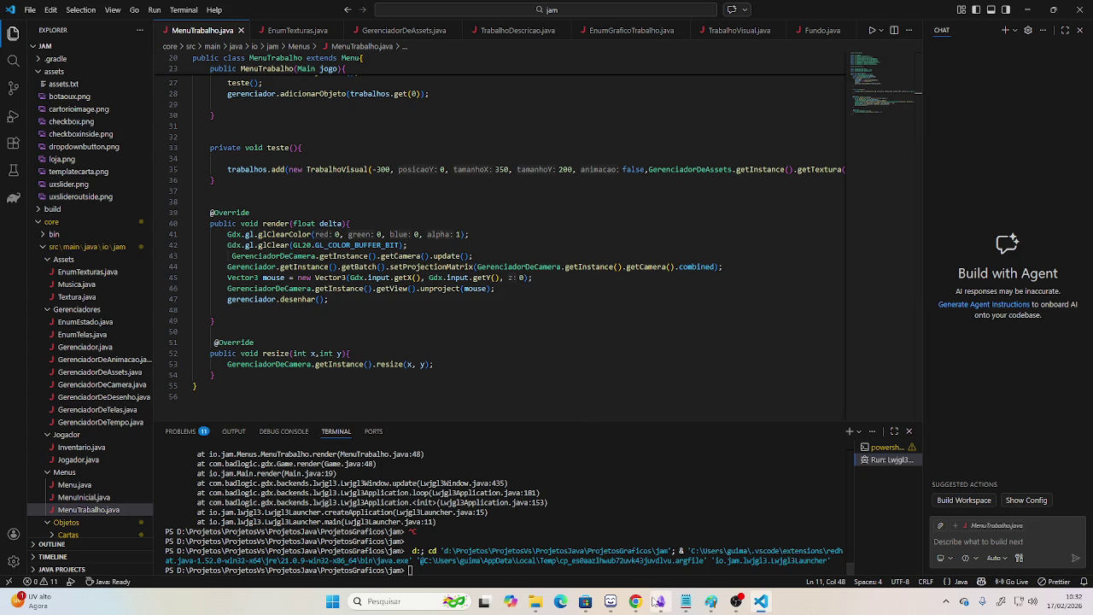
pyautogui.click(660, 601)
pyautogui.hscroll(5, 552, 346)
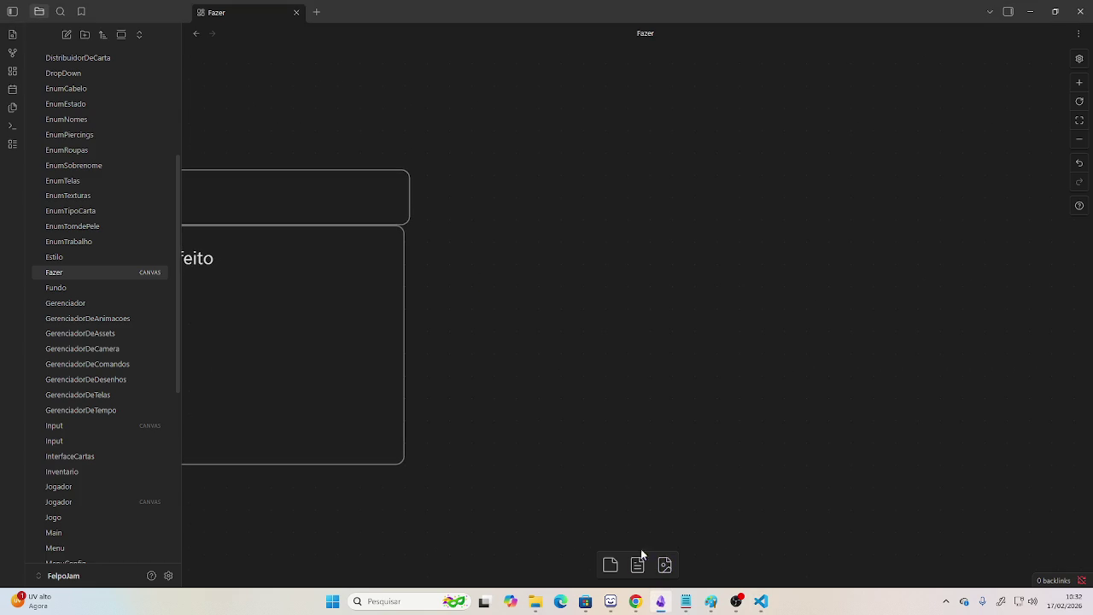
# Add a new card labelled 'icones' to the right of the existing cards.
pyautogui.moveTo(610, 564); pyautogui.dragTo(629, 214)
pyautogui.moveTo(621, 265); pyautogui.dragTo(619, 273)
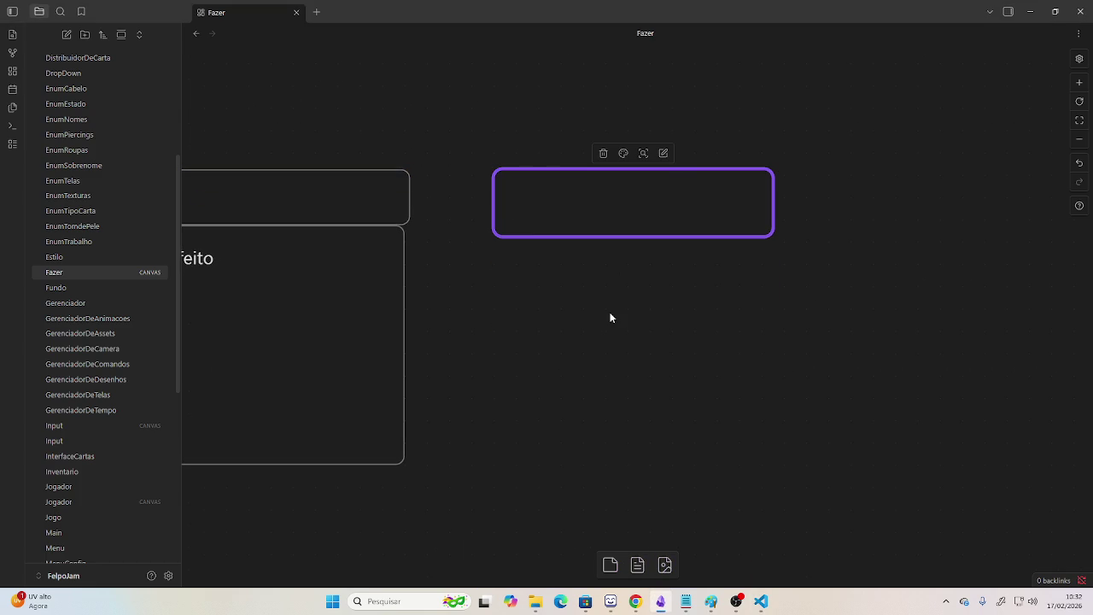
pyautogui.write('idones')
pyautogui.click(587, 314)
# Add a 'telas' card below the icones card.
pyautogui.moveTo(609, 557)
pyautogui.mouseDown()
pyautogui.moveTo(612, 281)
pyautogui.moveTo(635, 275)
pyautogui.mouseUp()
pyautogui.write('telas')
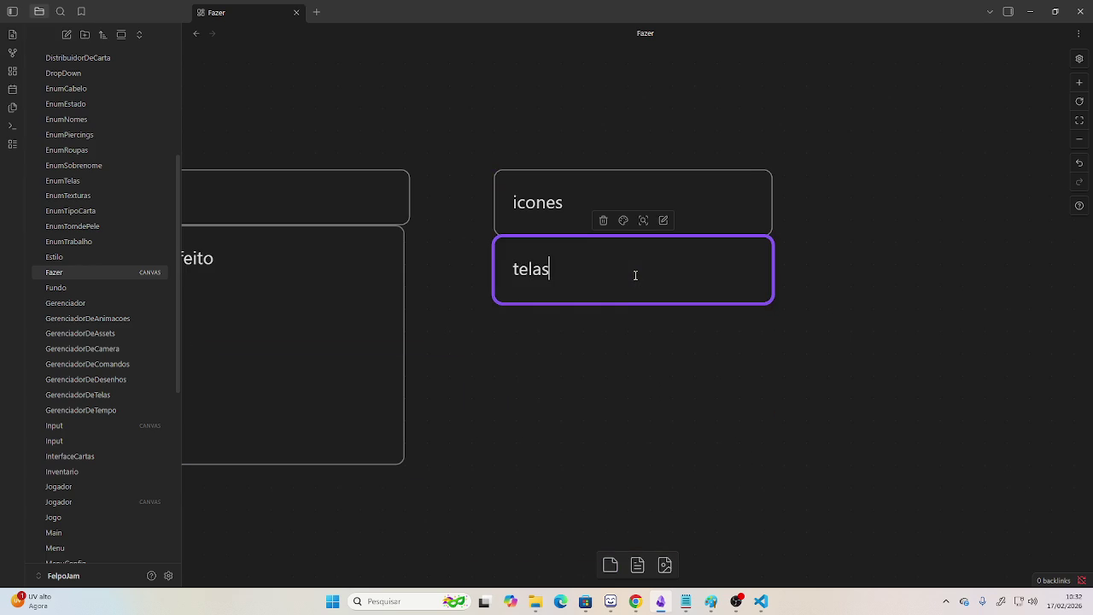
pyautogui.click(628, 341)
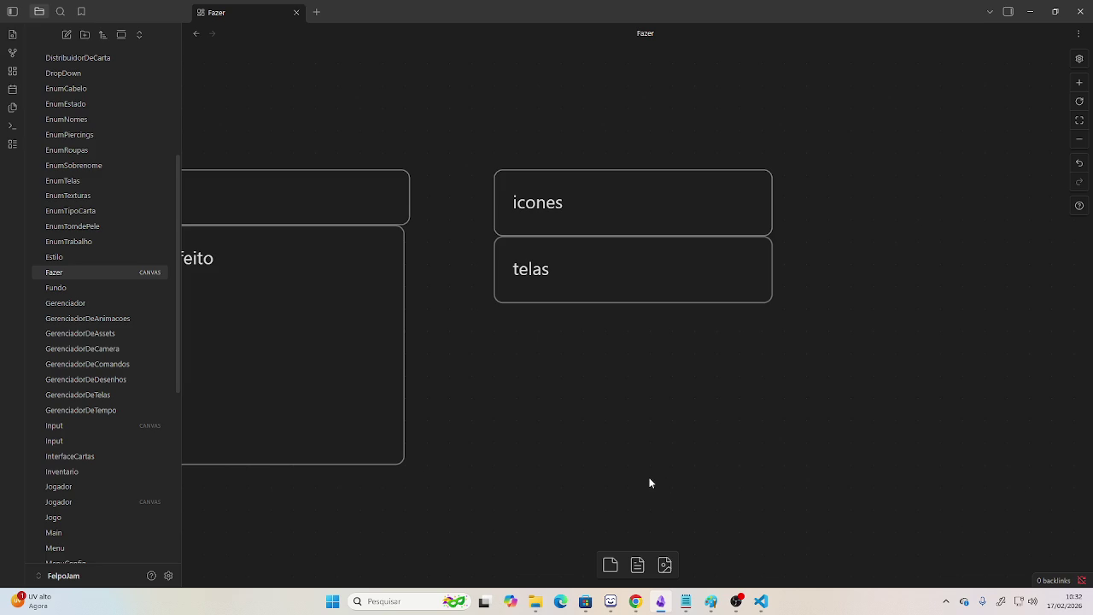
pyautogui.hotkey('alt', 'Tab')
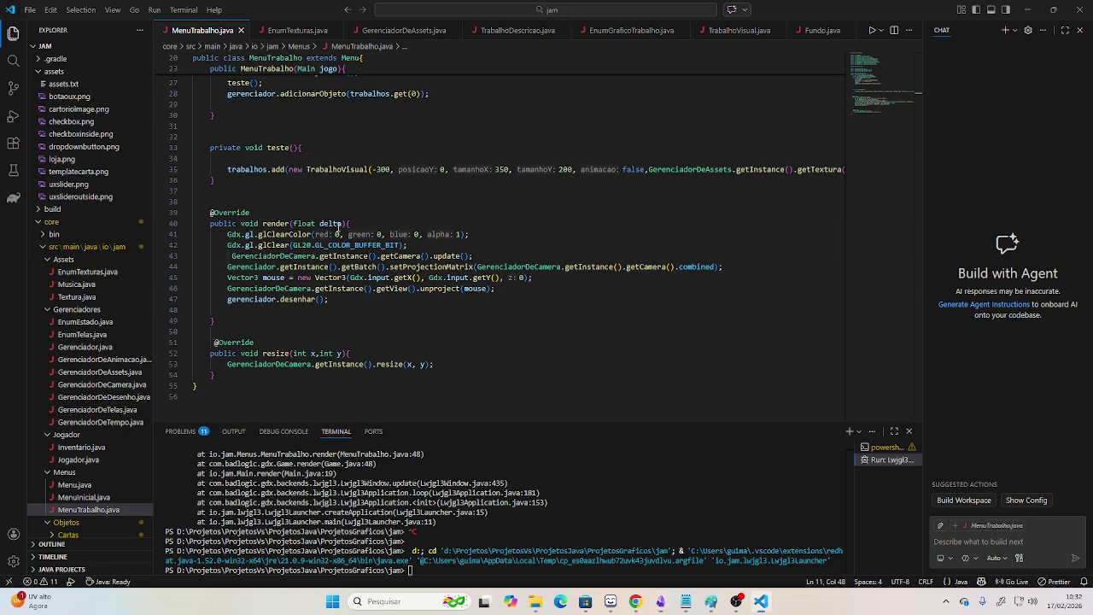
# Create a new file GerenciadorDeComandos.java in the Gerenciadores folder.
pyautogui.doubleClick(70, 310)
pyautogui.click(99, 46)
pyautogui.write('GerenciadorDeComandos.java')
pyautogui.press('Return')
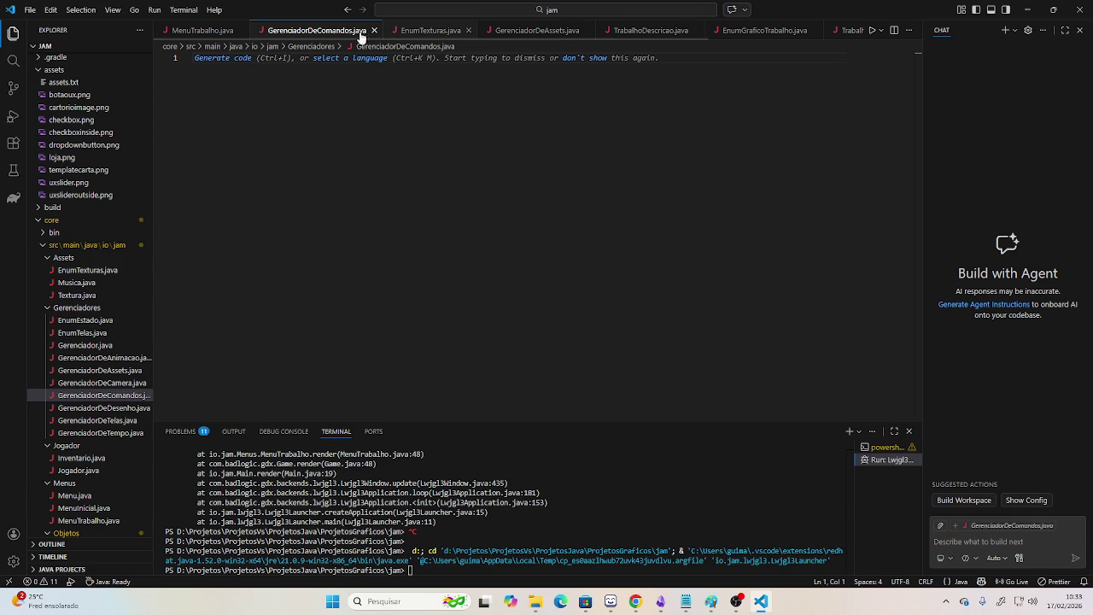
pyautogui.hotkey('ctrl', 'pagedown')
pyautogui.click(291, 32)
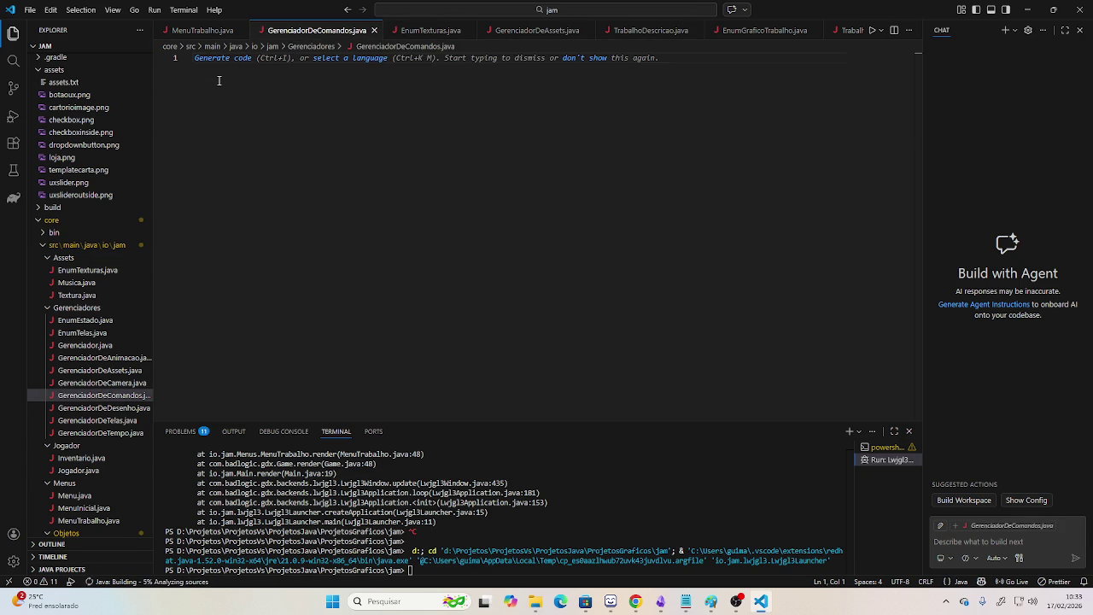
# Write 'package io.jam.Gerenciadores;' and an empty public class GerenciadorDeComandos, then save.
pyautogui.write('package ')
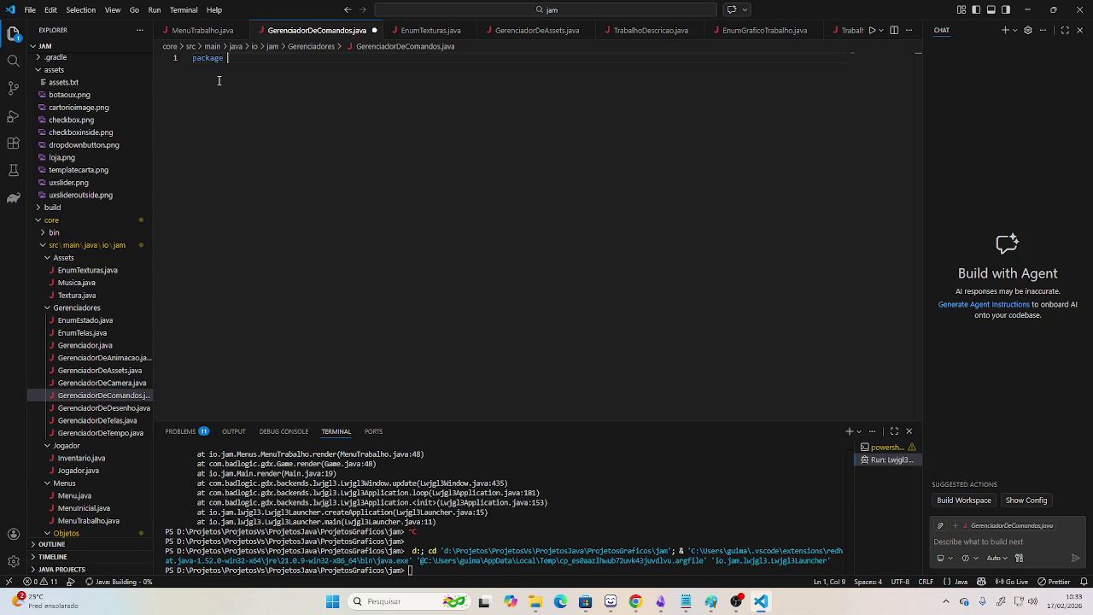
pyautogui.write('io.jam.Gerenciadores;')
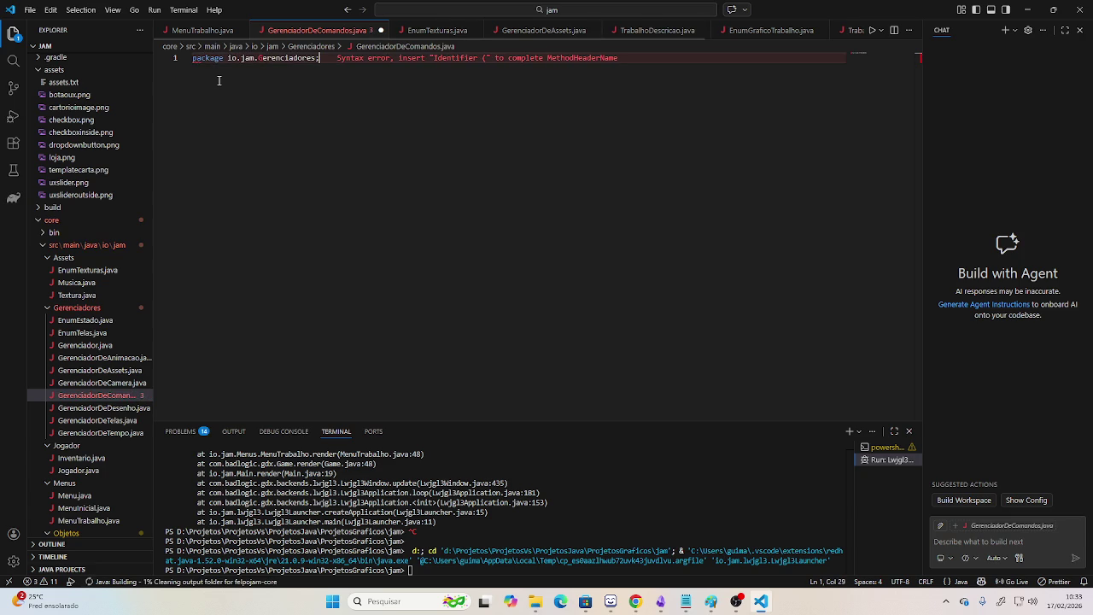
pyautogui.press('Return')
pyautogui.press('Return')
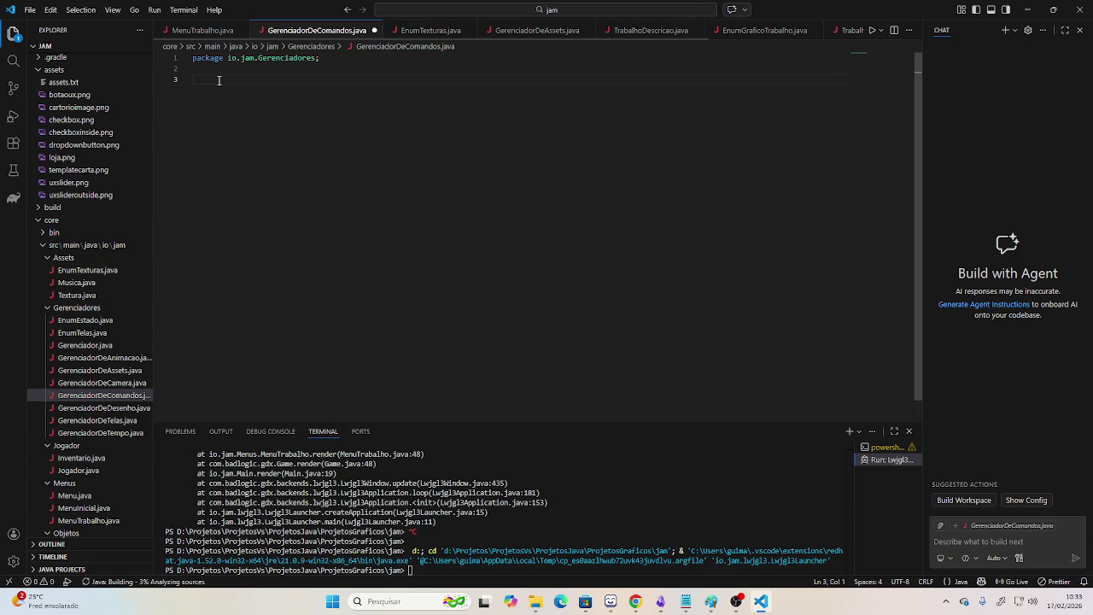
pyautogui.write('public')
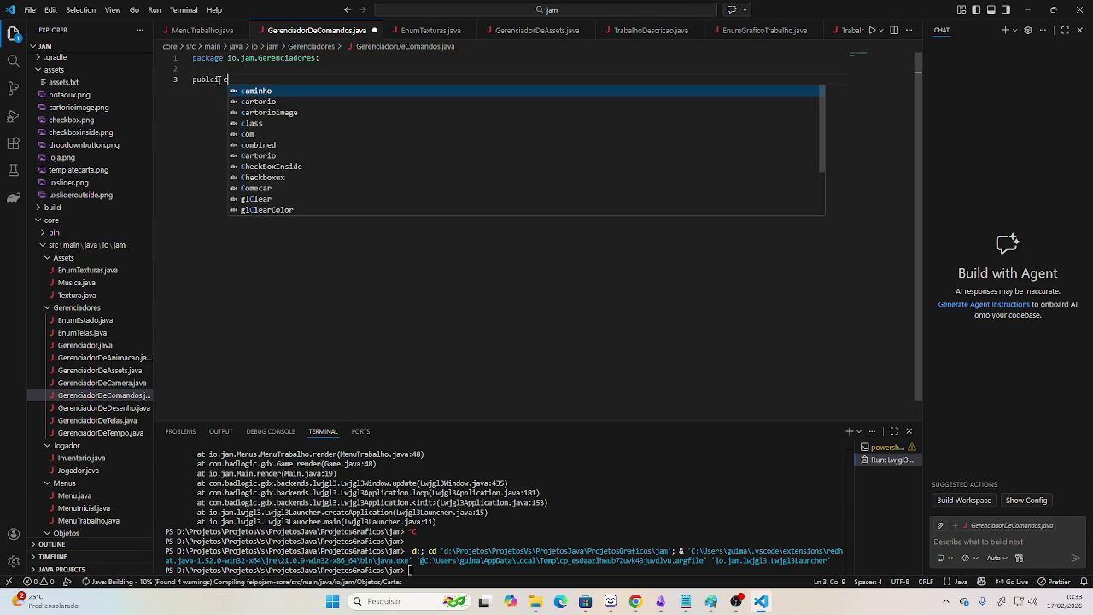
pyautogui.write(' class')
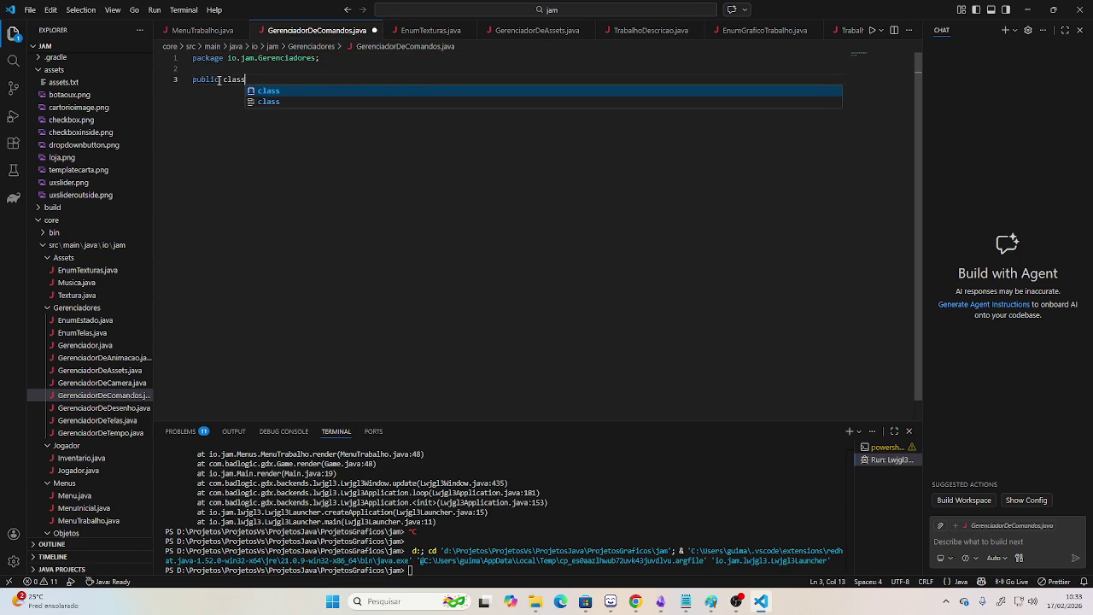
pyautogui.write(' Geren')
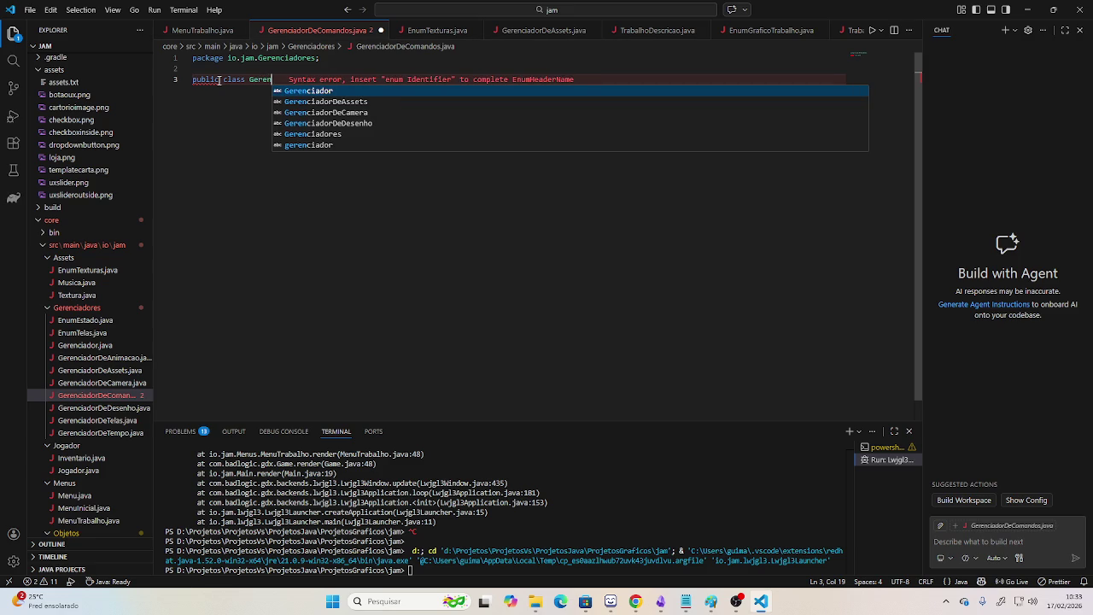
pyautogui.press('Down')
pyautogui.press('Down')
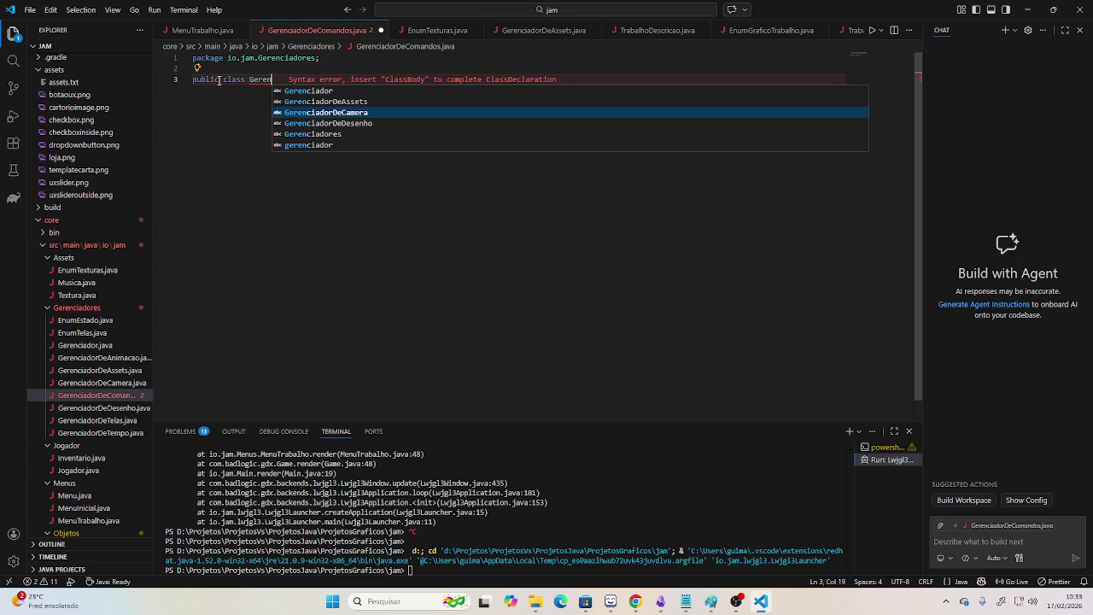
pyautogui.write('ciadorDeComandos')
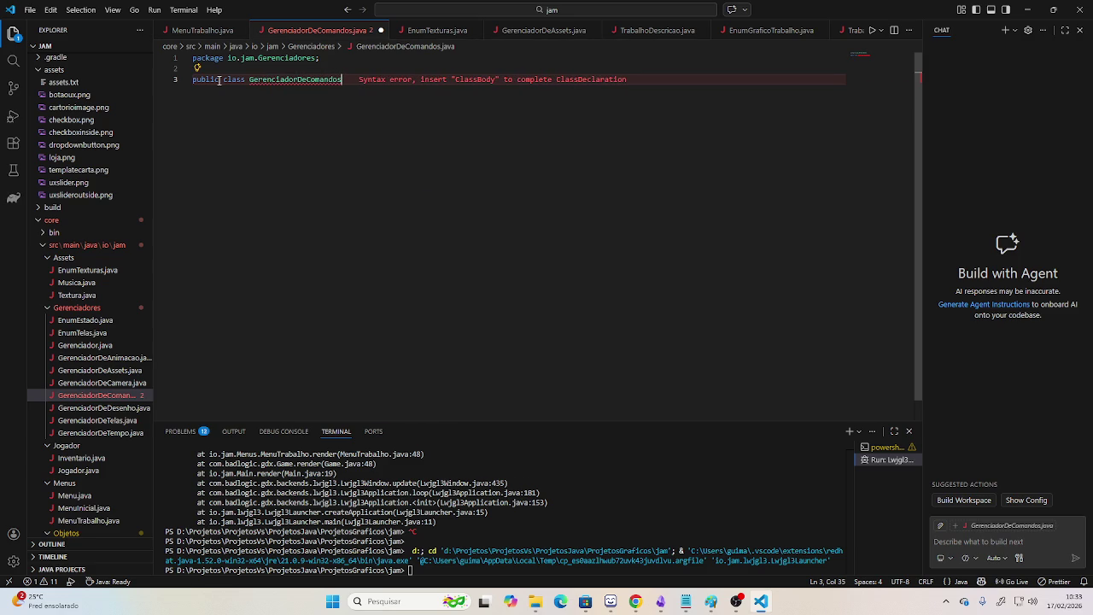
pyautogui.write('{')
pyautogui.press('Return')
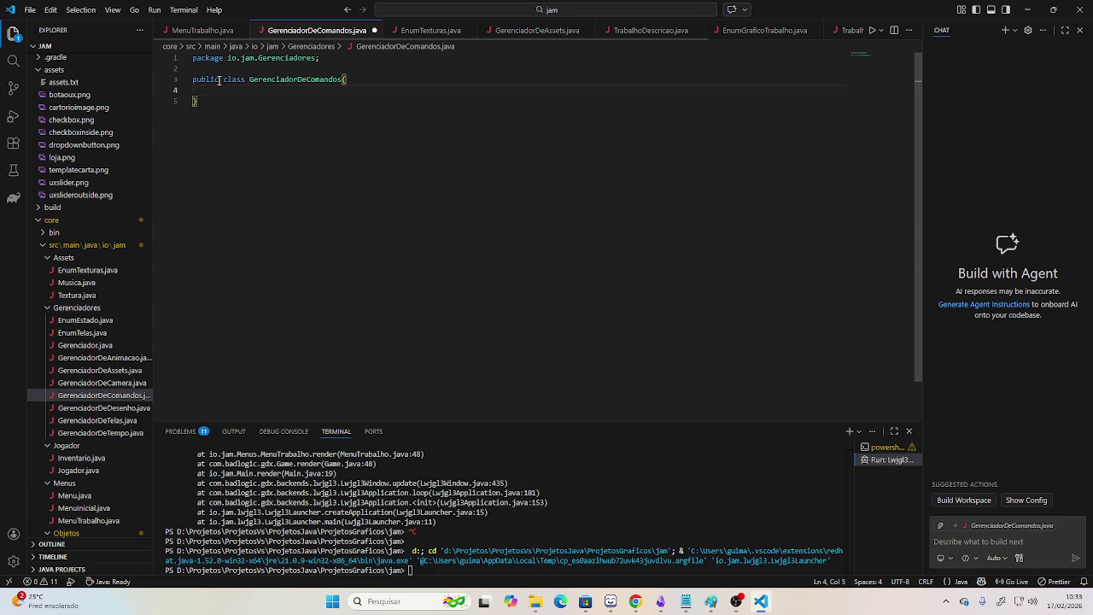
pyautogui.hotkey('ctrl', 's')
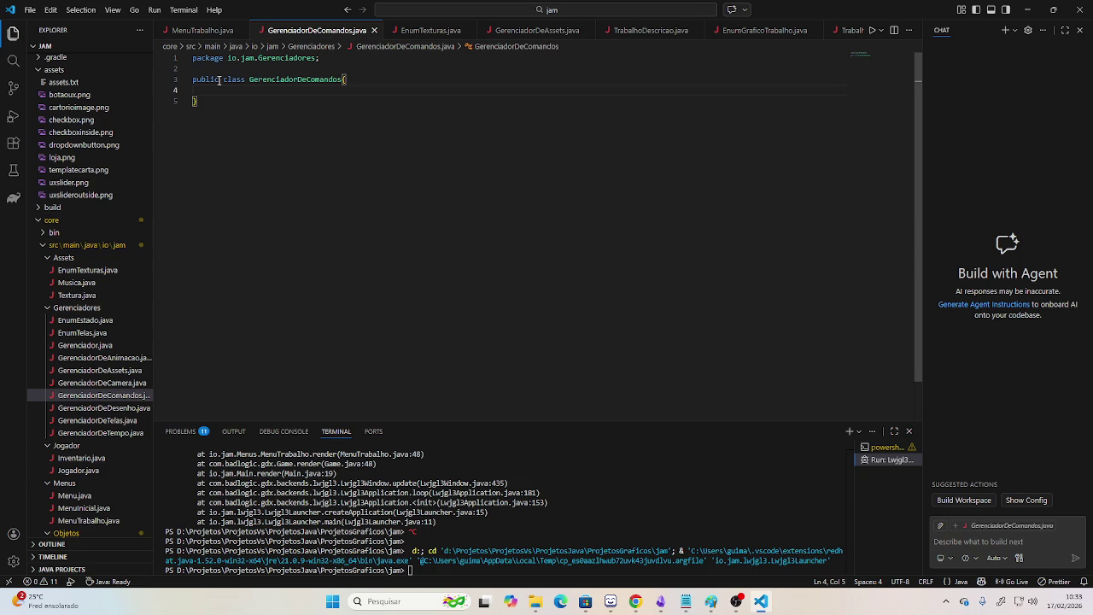
pyautogui.hotkey('alt', 'Tab')
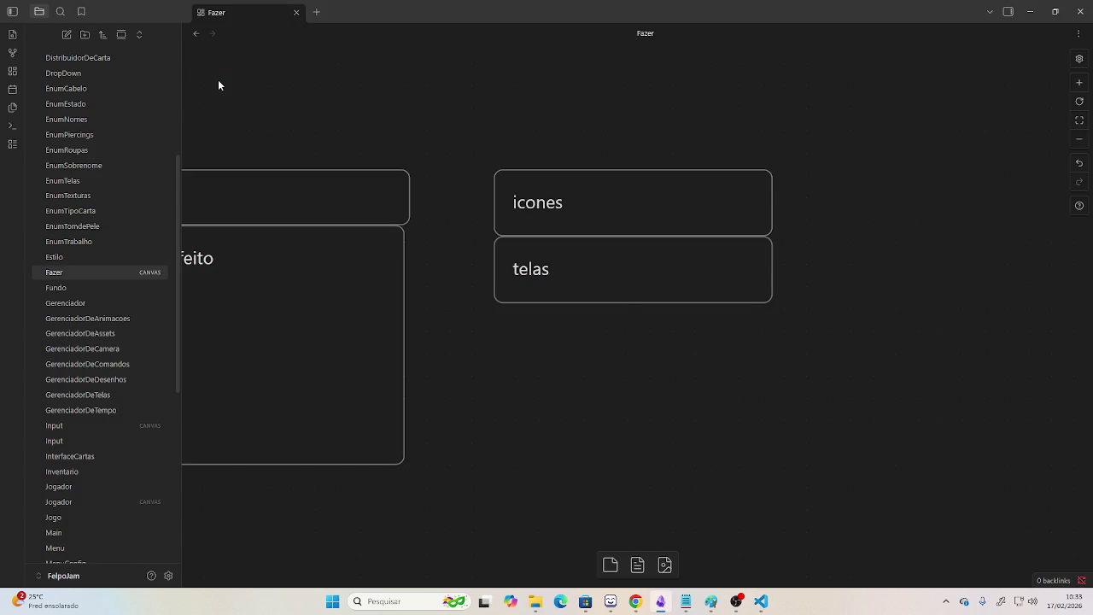
pyautogui.hotkey('alt', 'Tab')
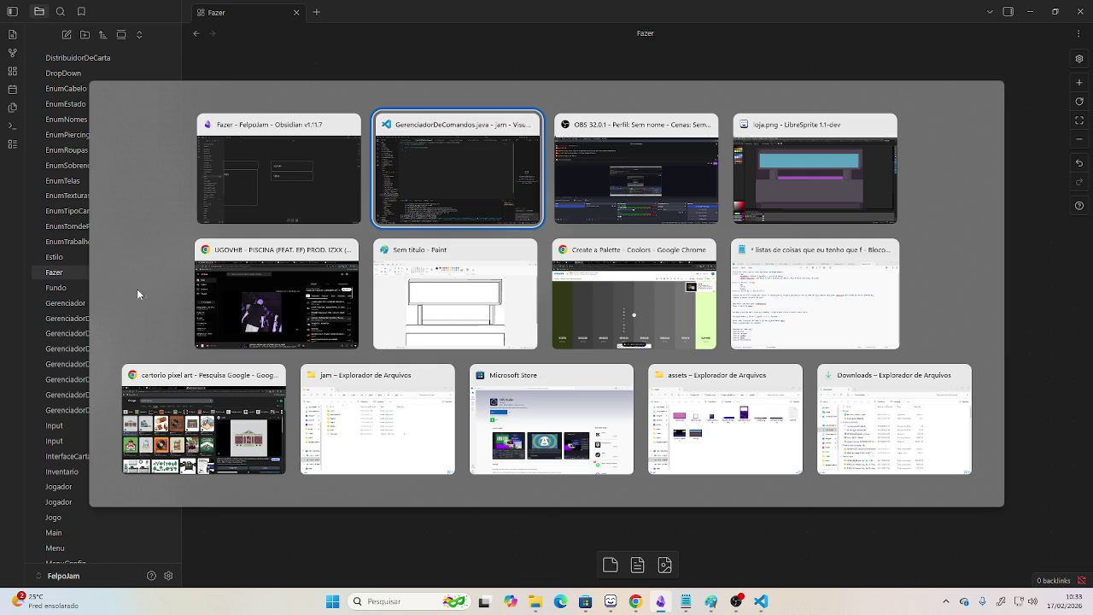
# Cycle through the open windows and get back to the code editor.
pyautogui.click(259, 295)
pyautogui.click(85, 564)
pyautogui.hotkey('alt', 'Tab')
pyautogui.press('Tab')
pyautogui.press('Tab')
pyautogui.hotkey('alt', 'Tab')
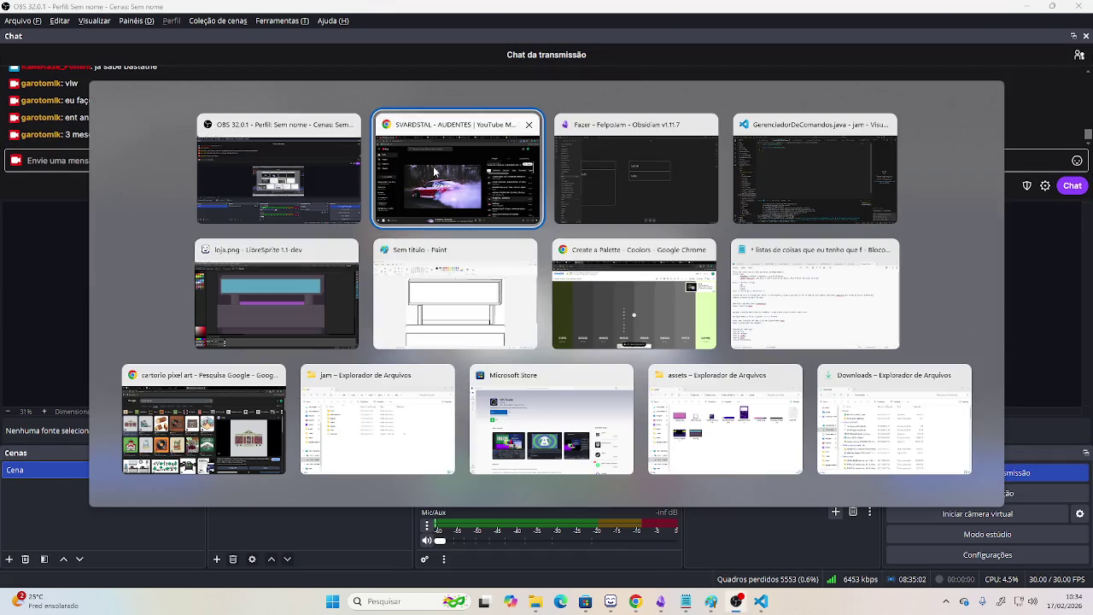
pyautogui.hotkey('alt', 'Tab')
pyautogui.press('Tab')
pyautogui.hotkey('alt', 'Tab')
pyautogui.press('Tab')
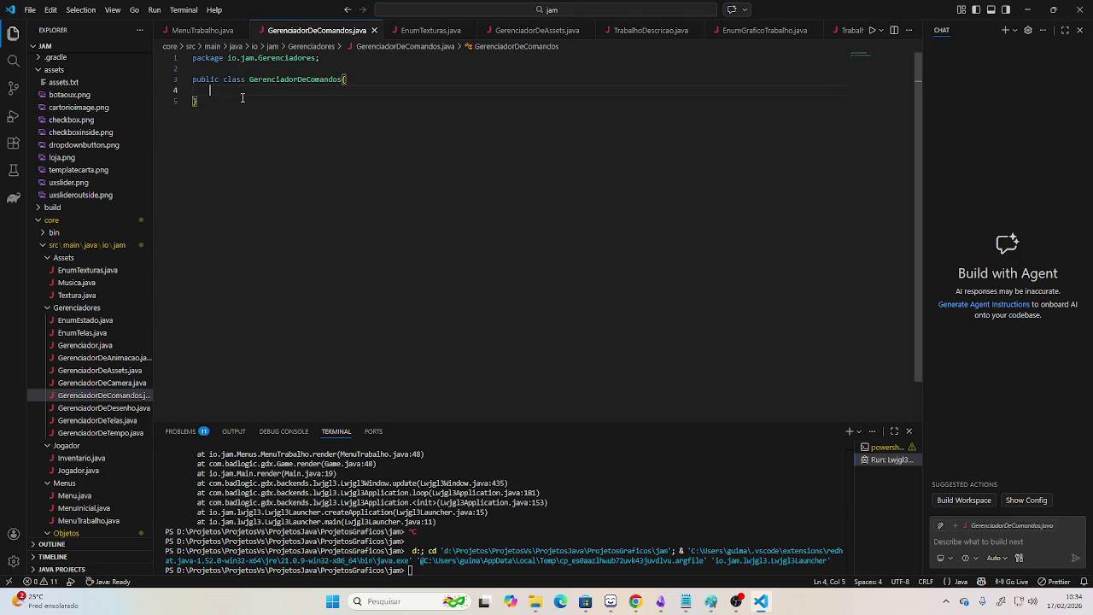
# Add a 'private static GerenciadorDeComandos gerenciador;' field and a private empty constructor.
pyautogui.write('private static GerenciadorDeCometn')
pyautogui.press('BackSpace')
pyautogui.press('BackSpace')
pyautogui.press('BackSpace')
pyautogui.write('andos gerenciador;')
pyautogui.press('Return')
pyautogui.press('Return')
pyautogui.write('private GerenciadorDeComandos(){')
pyautogui.press('Return')
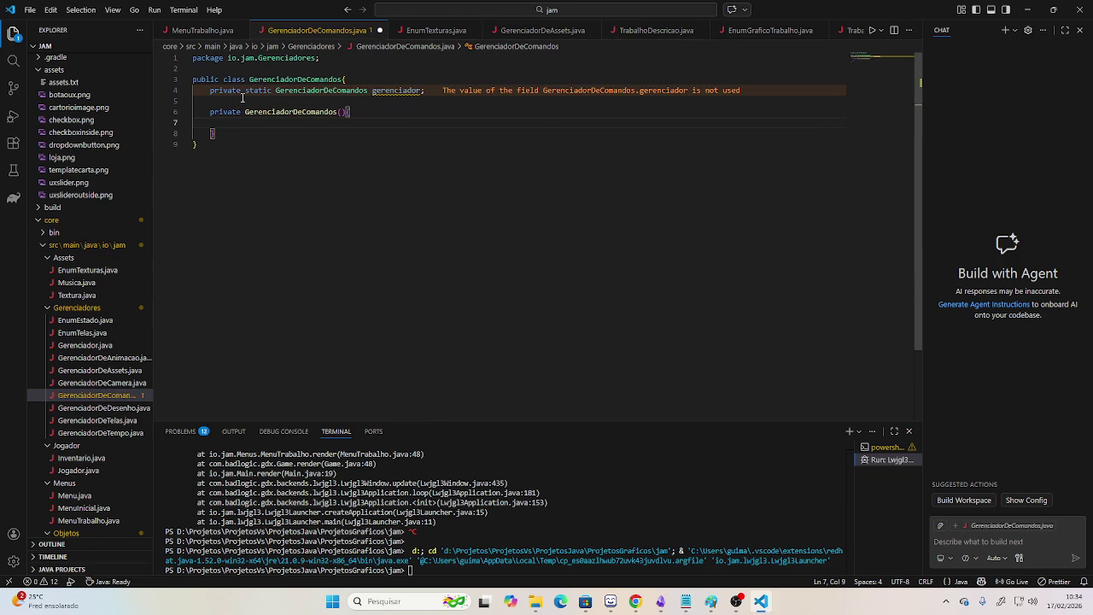
pyautogui.press('Return')
pyautogui.press('Return')
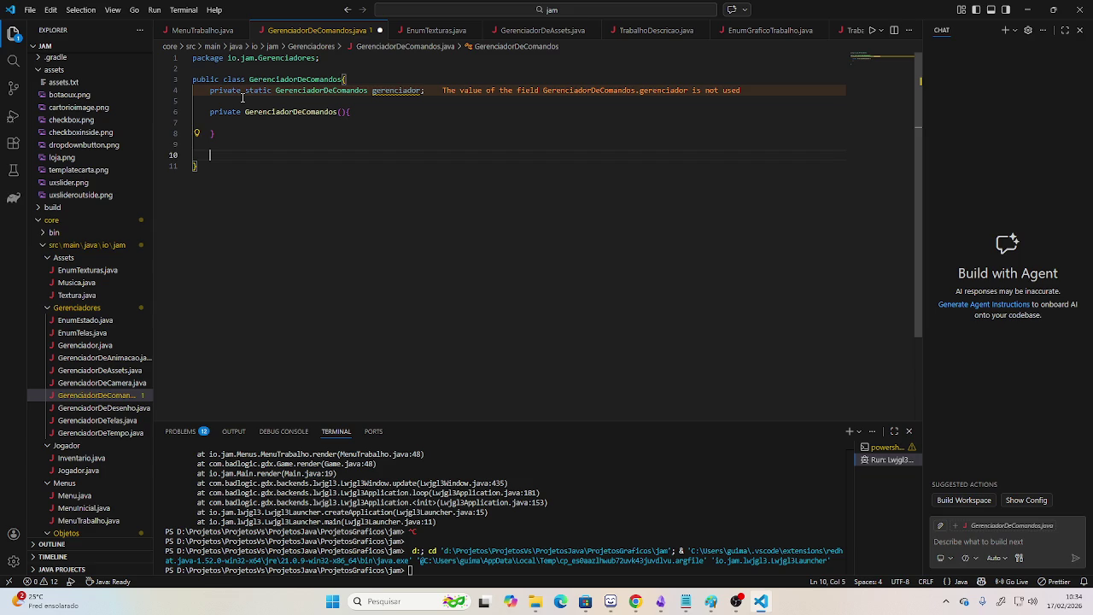
# Add public static getInstance() that creates a new GerenciadorDeComandos when gerenciador == null.
pyautogui.write('public sta')
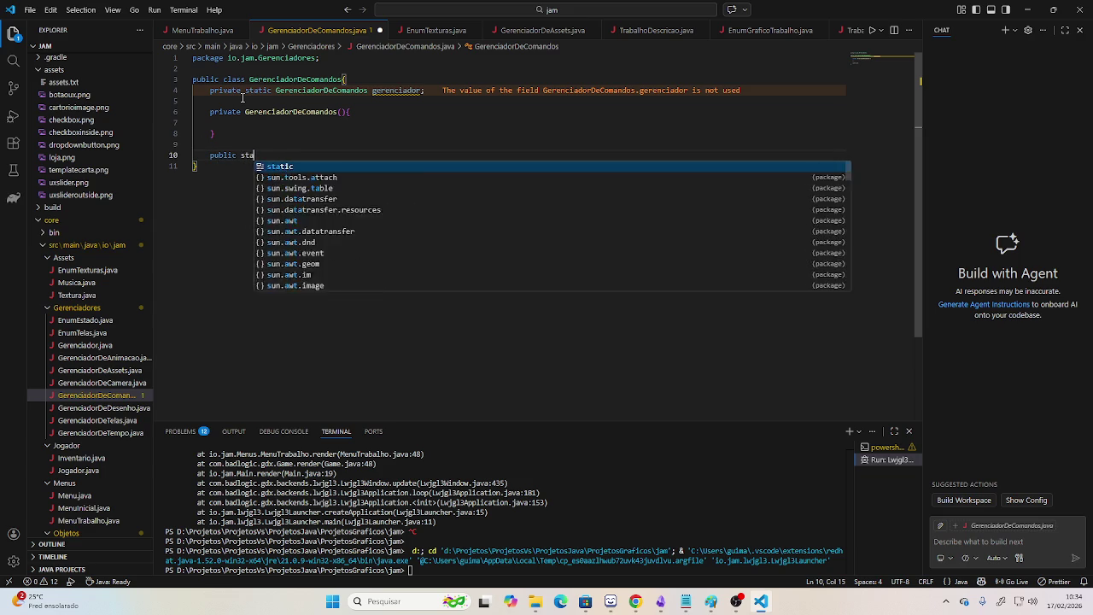
pyautogui.write('tic GerenciadorDe')
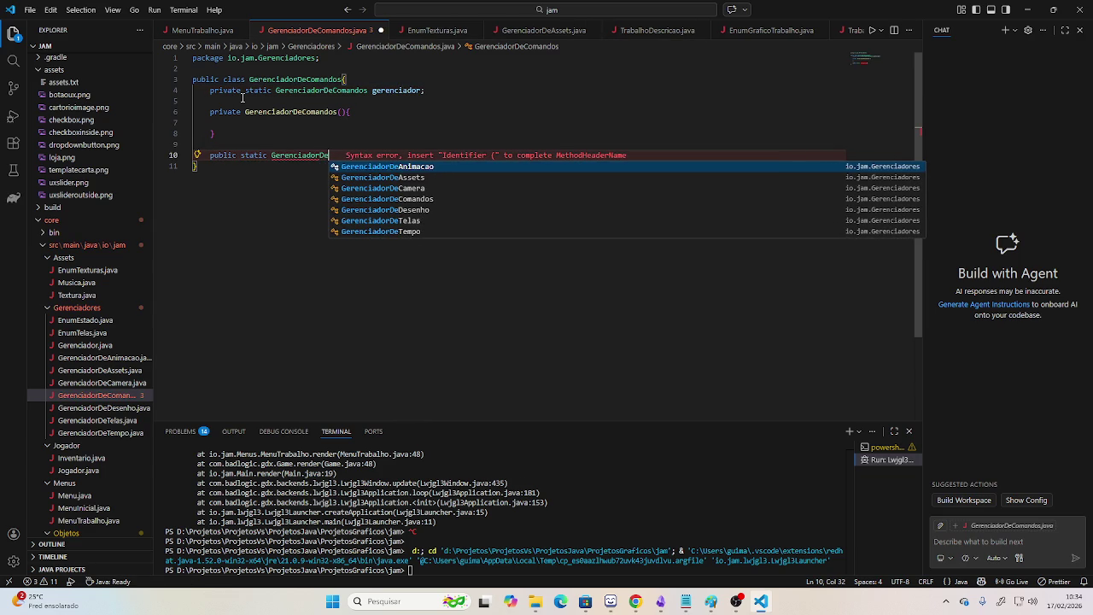
pyautogui.write('Comandos')
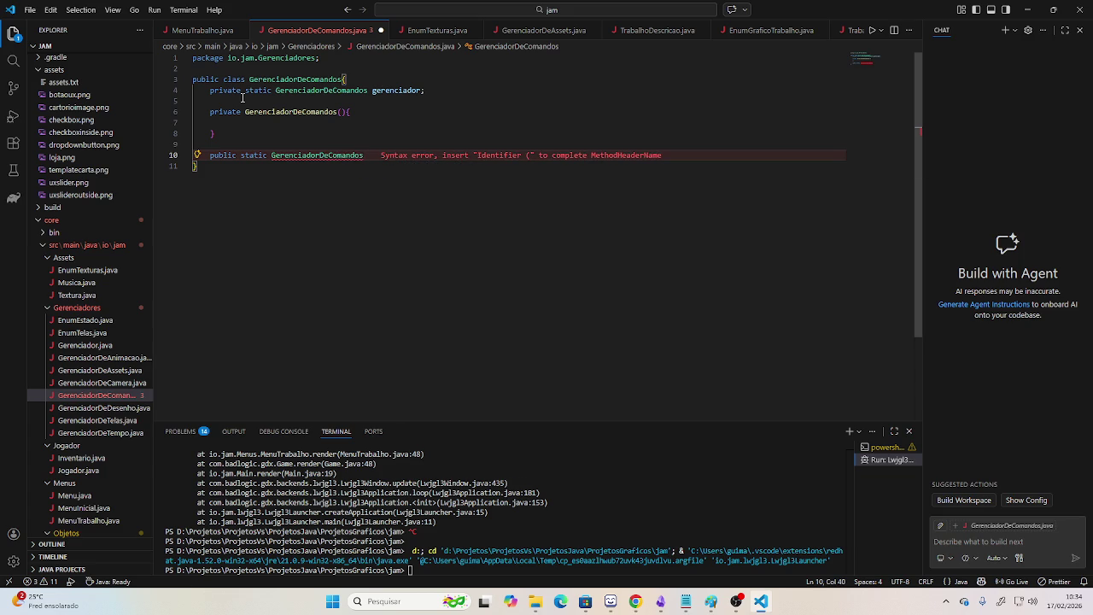
pyautogui.write(' getInstance(){')
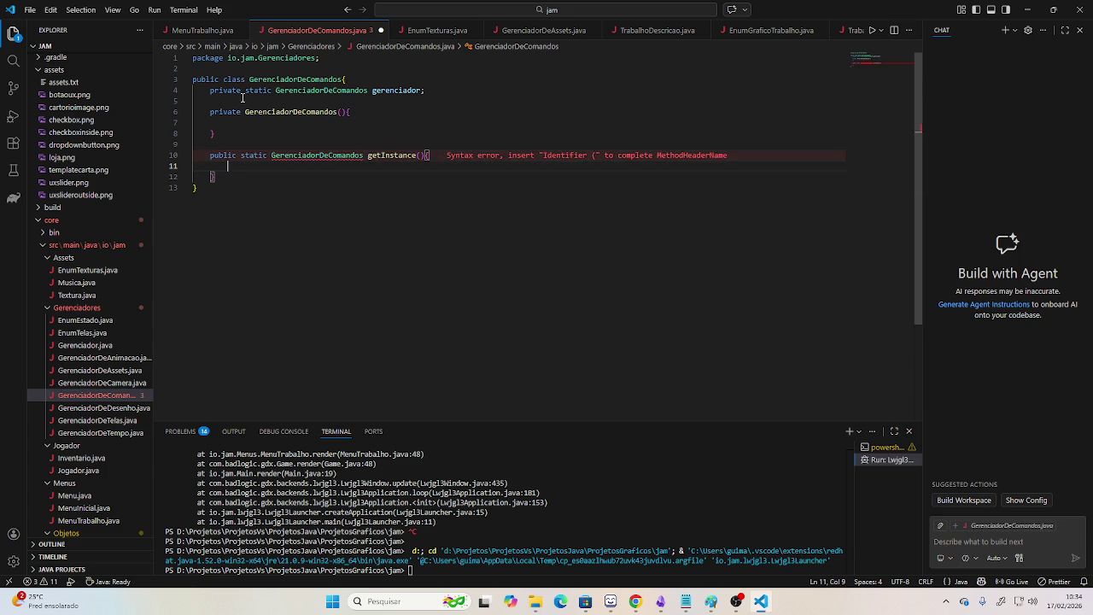
pyautogui.press('Return')
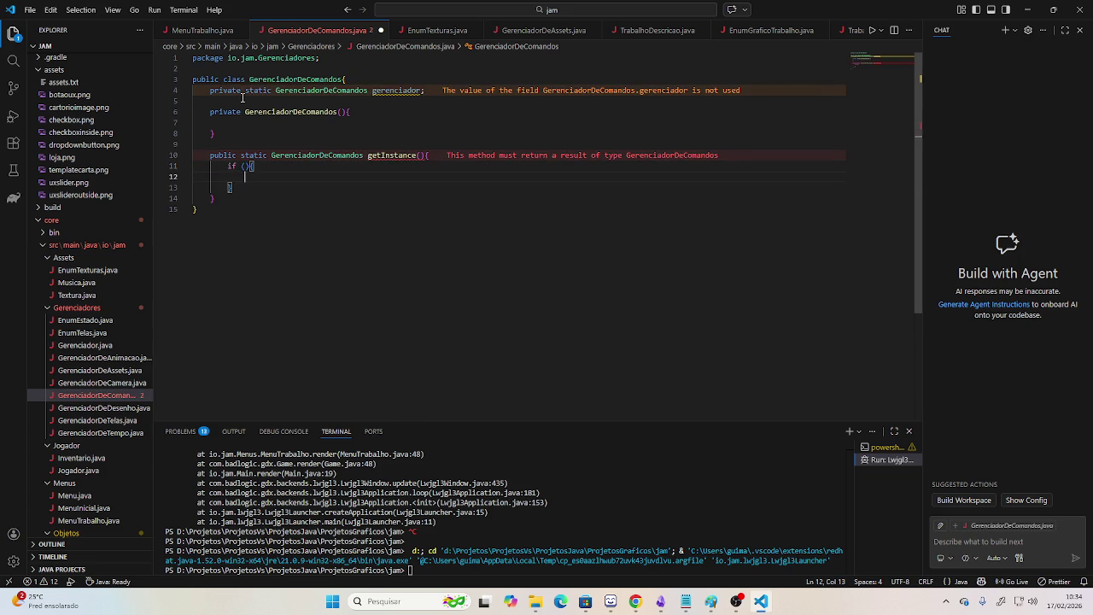
pyautogui.write('{')
pyautogui.press('Return')
pyautogui.press('Up')
pyautogui.write('gerenciador == null')
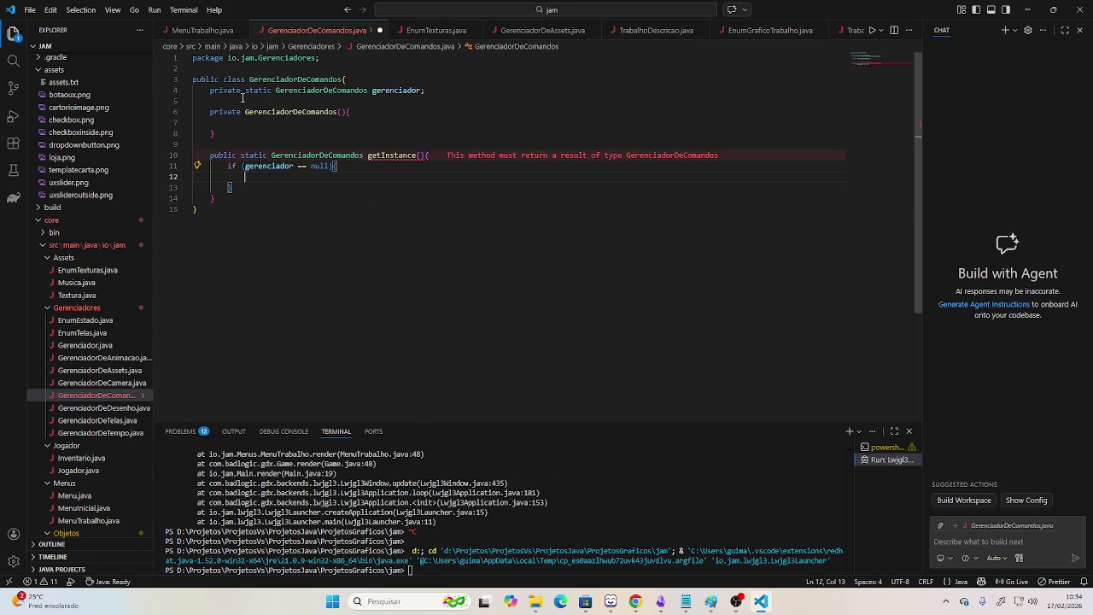
pyautogui.press('Down')
pyautogui.write('gerenciador = new G')
pyautogui.press('Return')
pyautogui.write(';')
pyautogui.press('Down')
# Finish getInstance() with 'return gerenciador;'.
pyautogui.press('Return')
pyautogui.press('Return')
pyautogui.write('return gerena')
pyautogui.press('BackSpace')
pyautogui.write('ca')
pyautogui.press('BackSpace')
pyautogui.write('iad')
pyautogui.press('Return')
pyautogui.write(';')
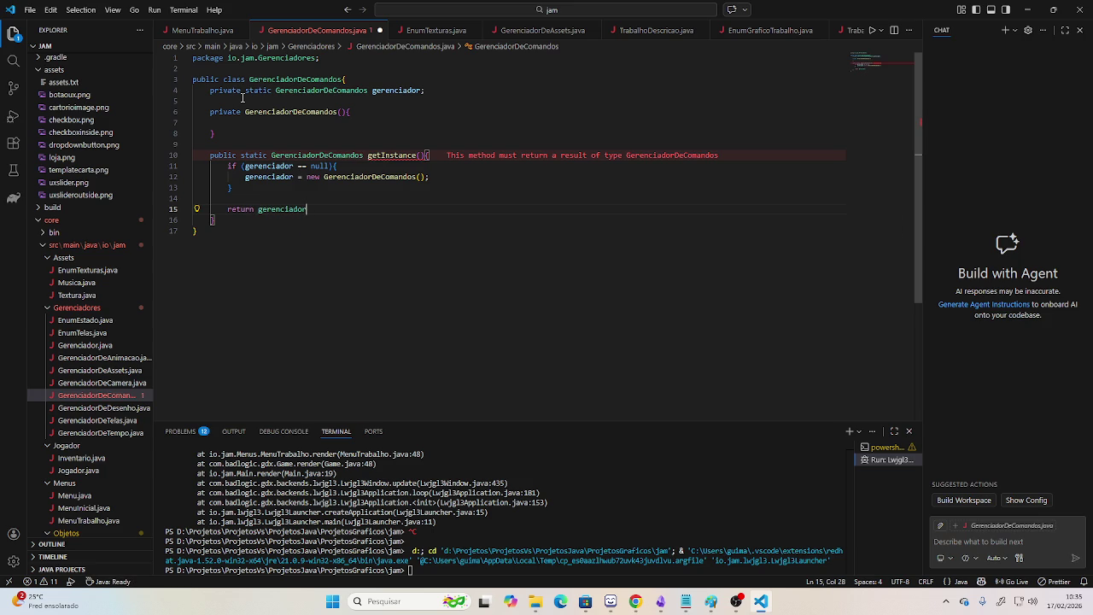
pyautogui.write(';')
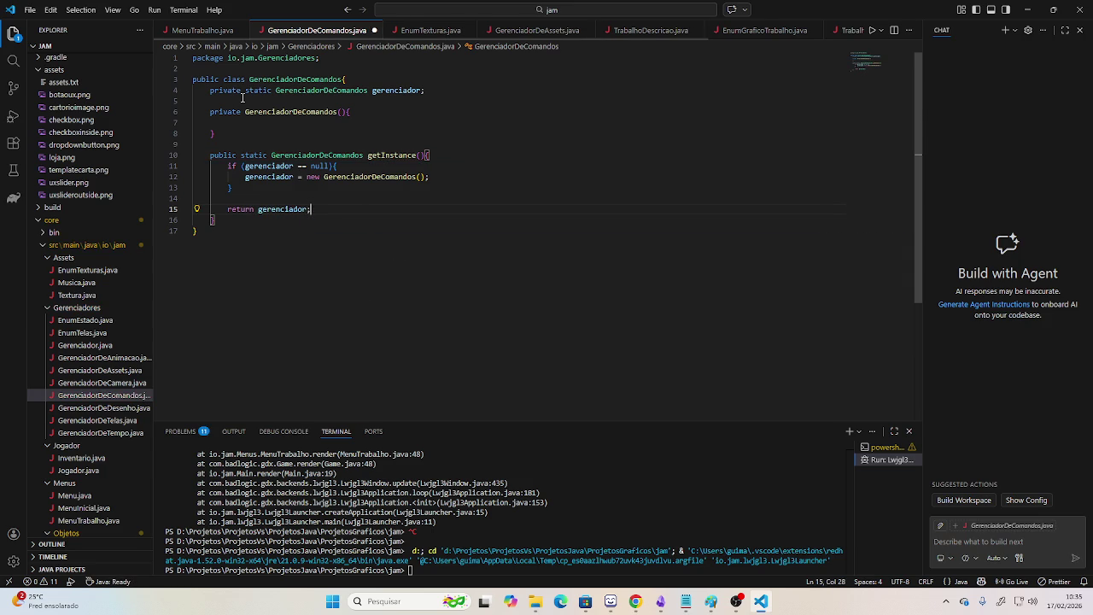
pyautogui.hotkey('alt', 'Tab')
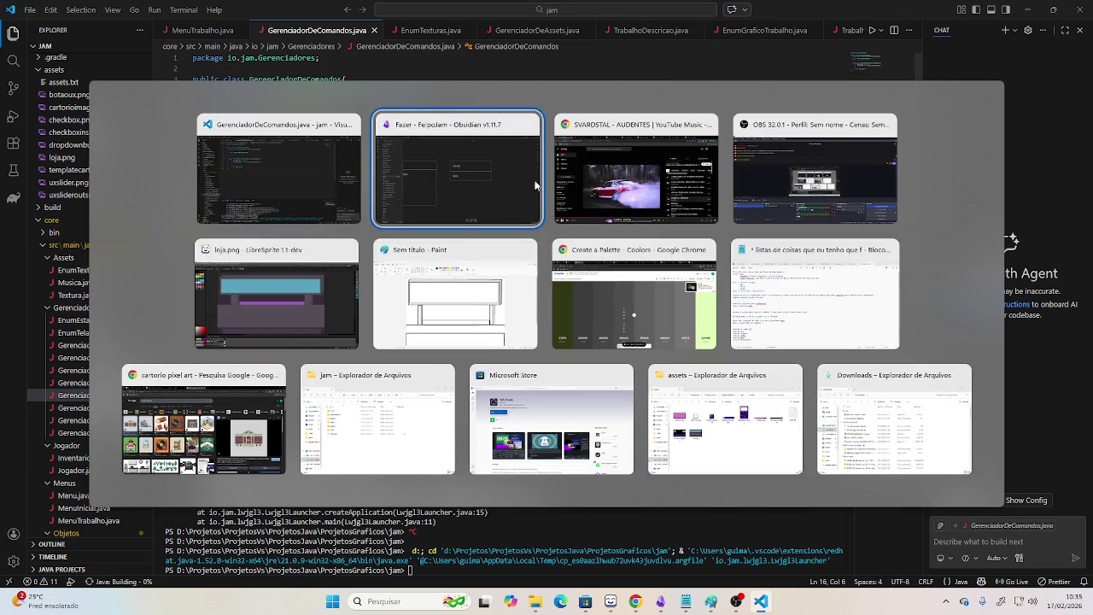
pyautogui.hotkey('alt', 'Tab')
pyautogui.press('Tab')
pyautogui.press('Tab')
pyautogui.hotkey('alt', 'Tab')
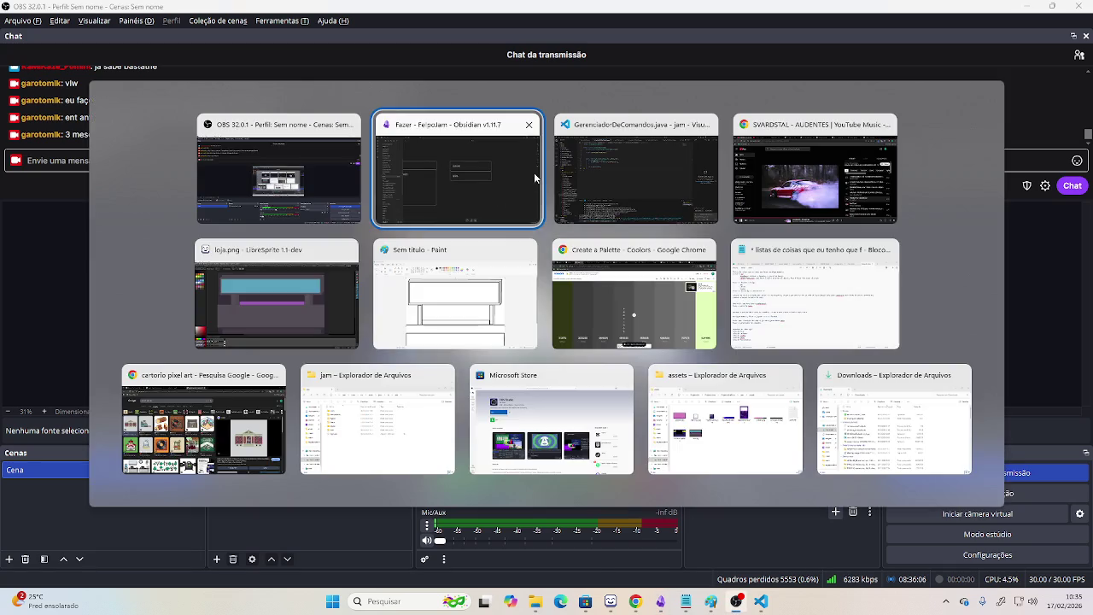
pyautogui.hotkey('alt', 'Tab')
pyautogui.press('Tab')
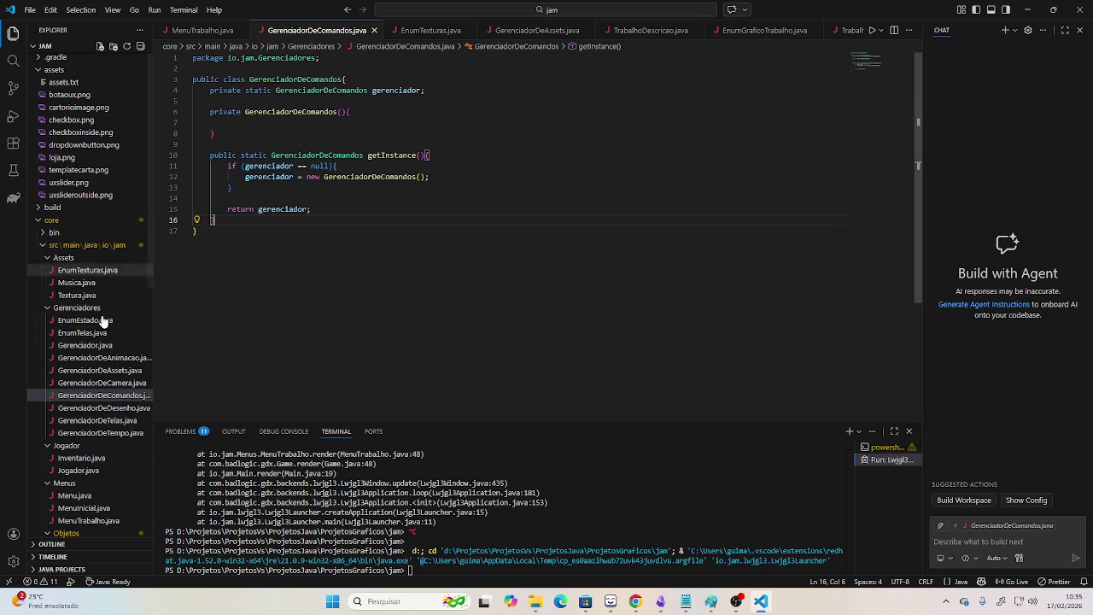
# Create EnumComandos.java as an enum with constants Esc and tab, and save it.
pyautogui.click(100, 46)
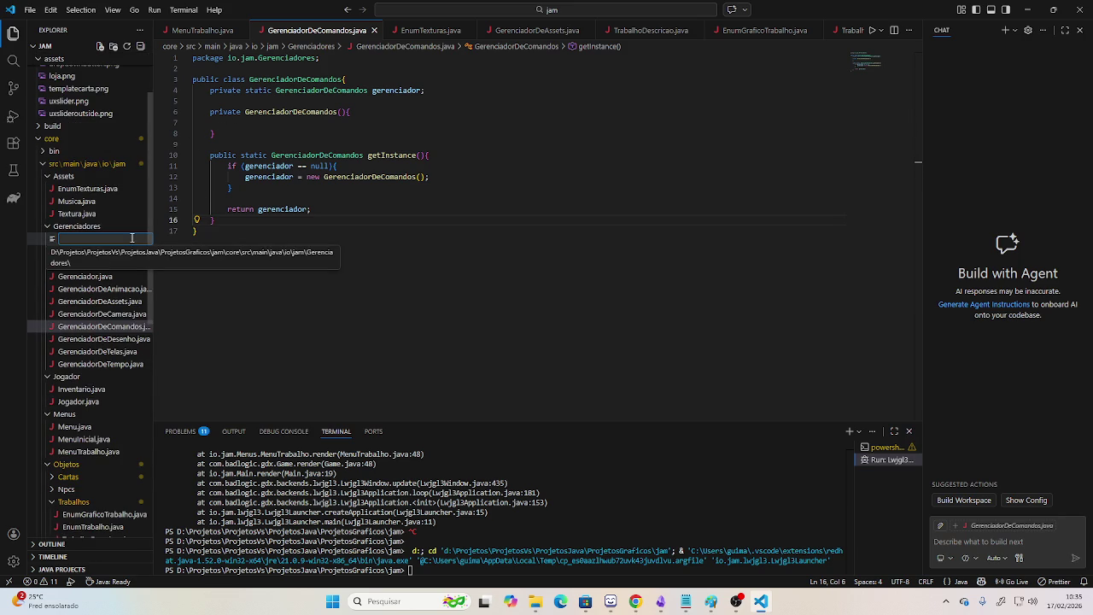
pyautogui.write('ENum')
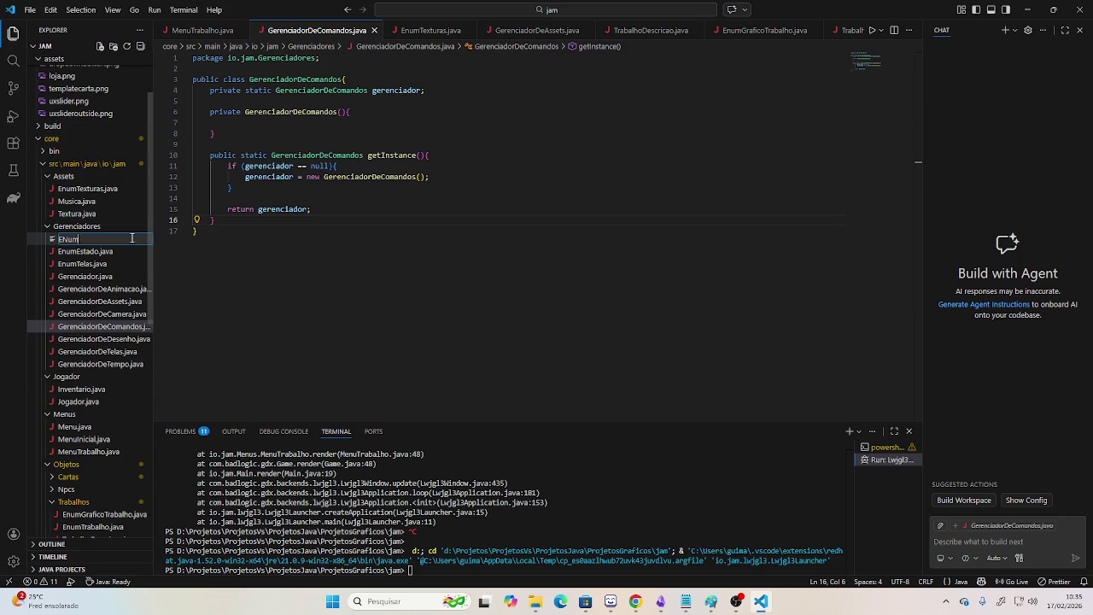
pyautogui.write('s.java')
pyautogui.press('Return')
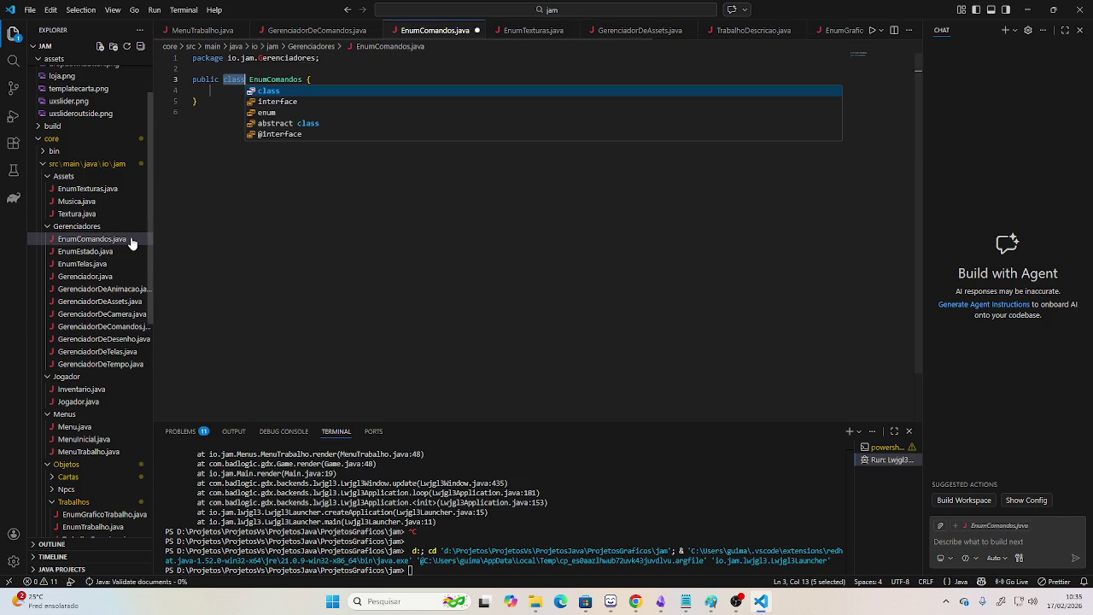
pyautogui.write('enum')
pyautogui.press('Tab')
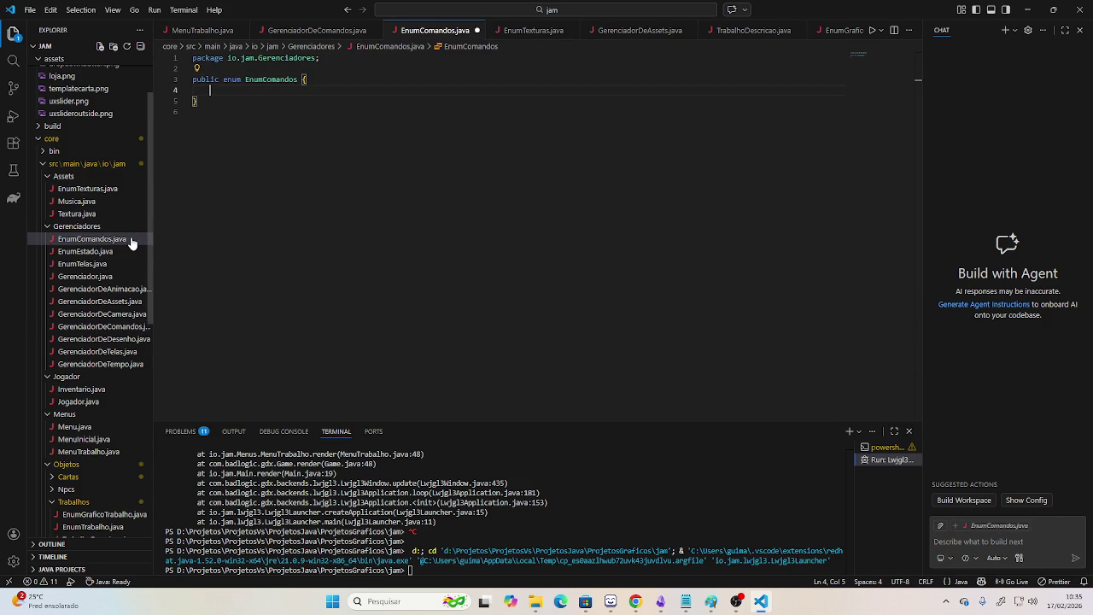
pyautogui.write('Esc,')
pyautogui.press('Return')
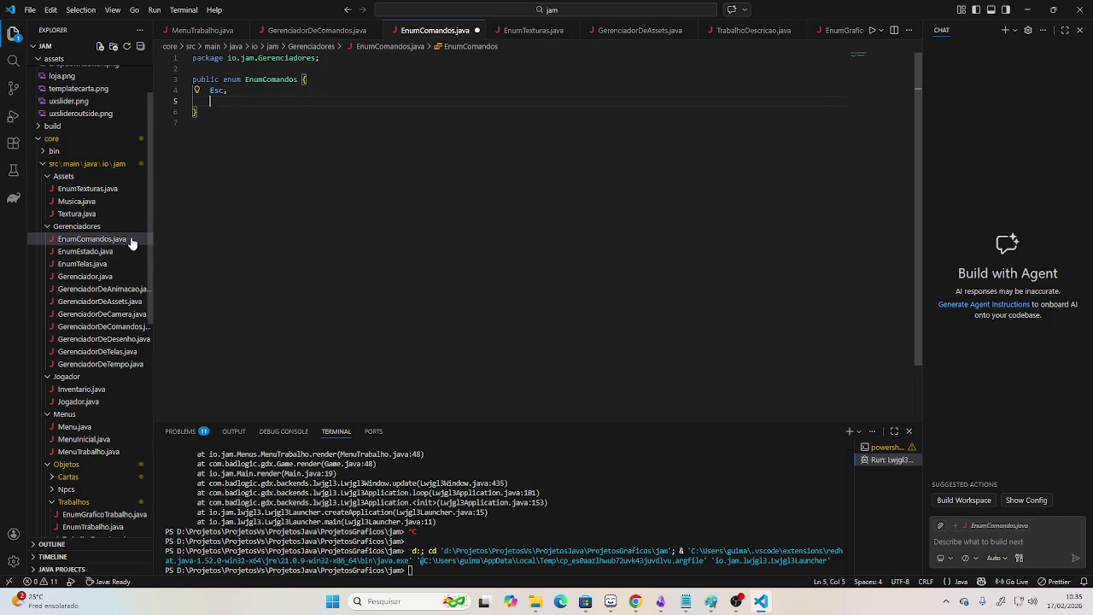
pyautogui.write('tab,')
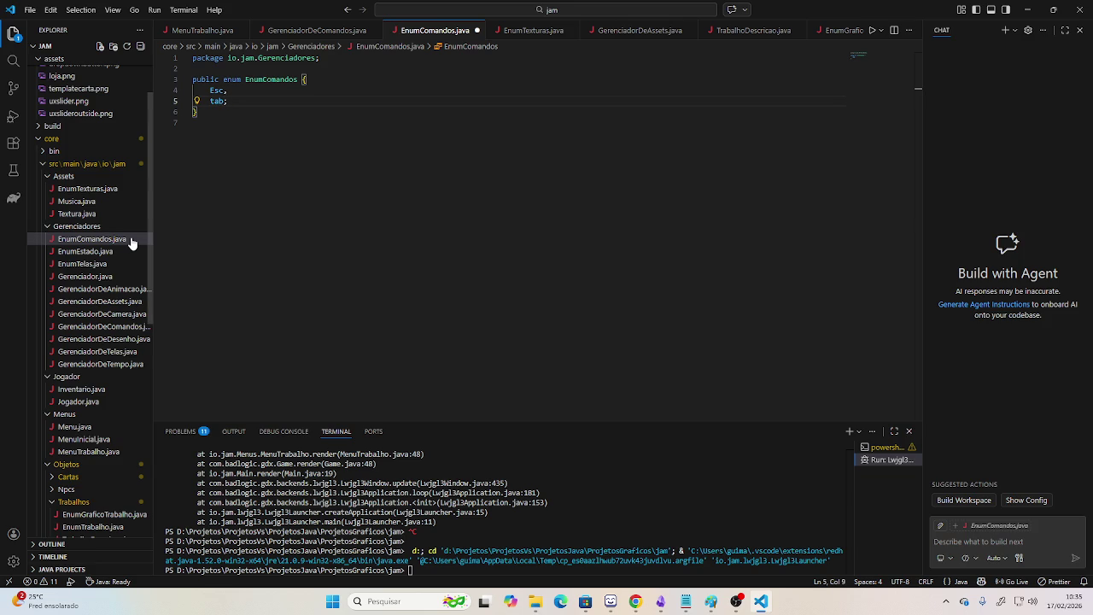
pyautogui.hotkey('ctrl', 's')
# Draft a boolean verificarComando() stub in GerenciadorDeComandos.java, delete it, then switch to OBS Studio.
pyautogui.click(316, 31)
pyautogui.scroll(-2, 287, 222)
pyautogui.scroll(2, 356, 245)
pyautogui.press('Return')
pyautogui.press('Return')
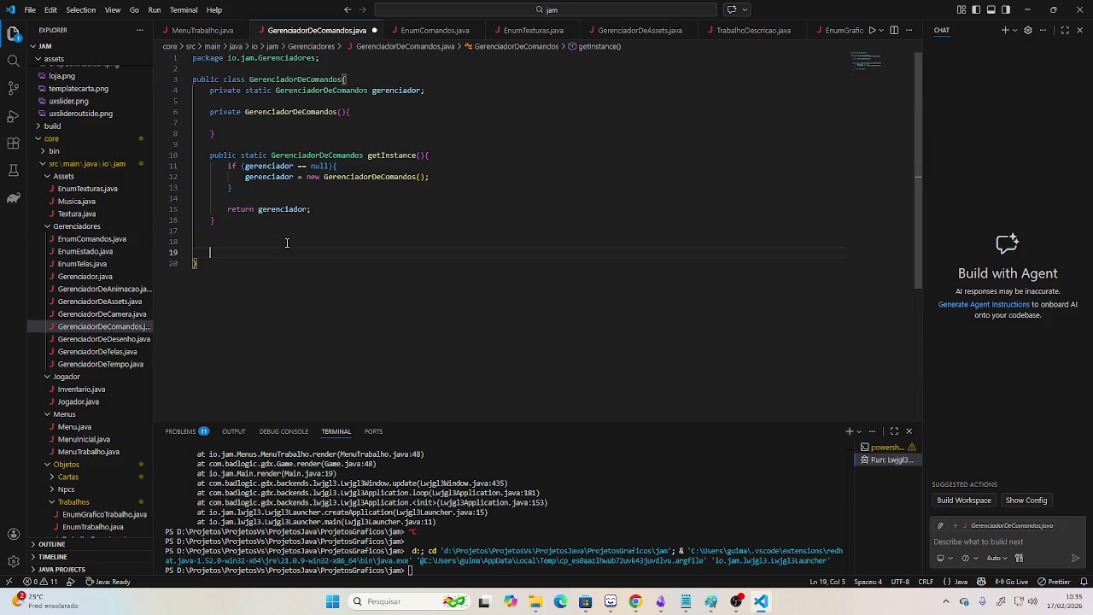
pyautogui.write('public void ')
pyautogui.write('verifi')
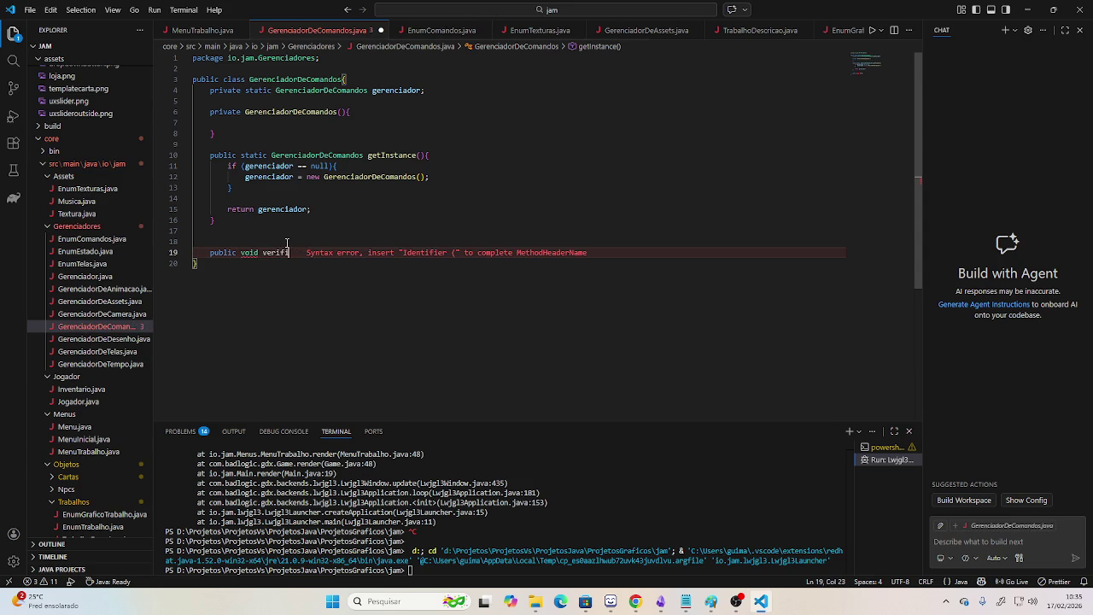
pyautogui.press('BackSpace')
pyautogui.press('BackSpace')
pyautogui.press('BackSpace')
pyautogui.press('BackSpace')
pyautogui.press('BackSpace')
pyautogui.press('BackSpace')
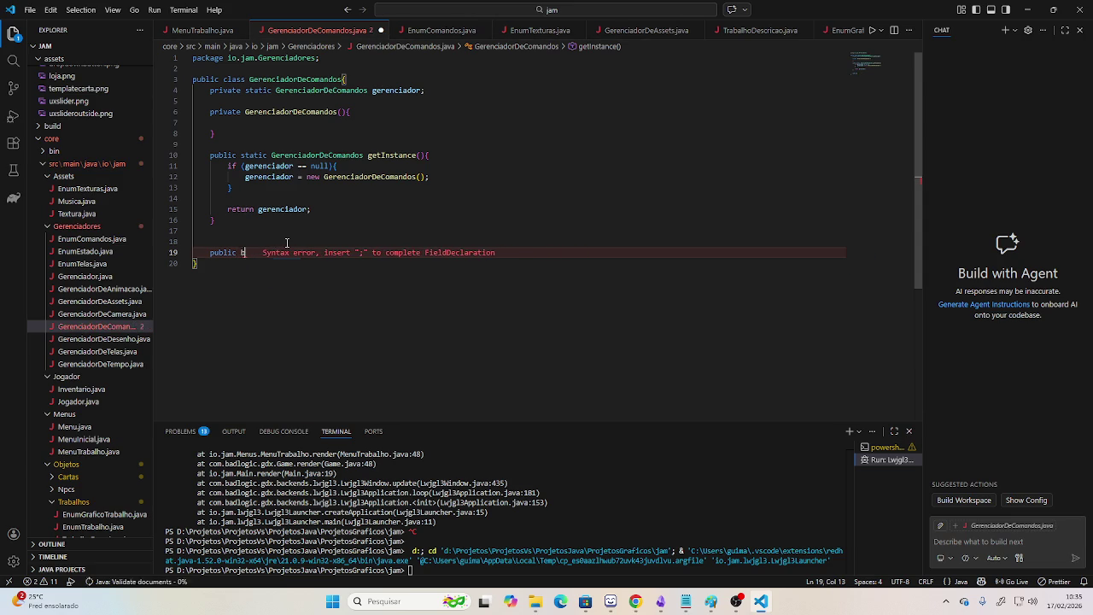
pyautogui.write('oolean ver')
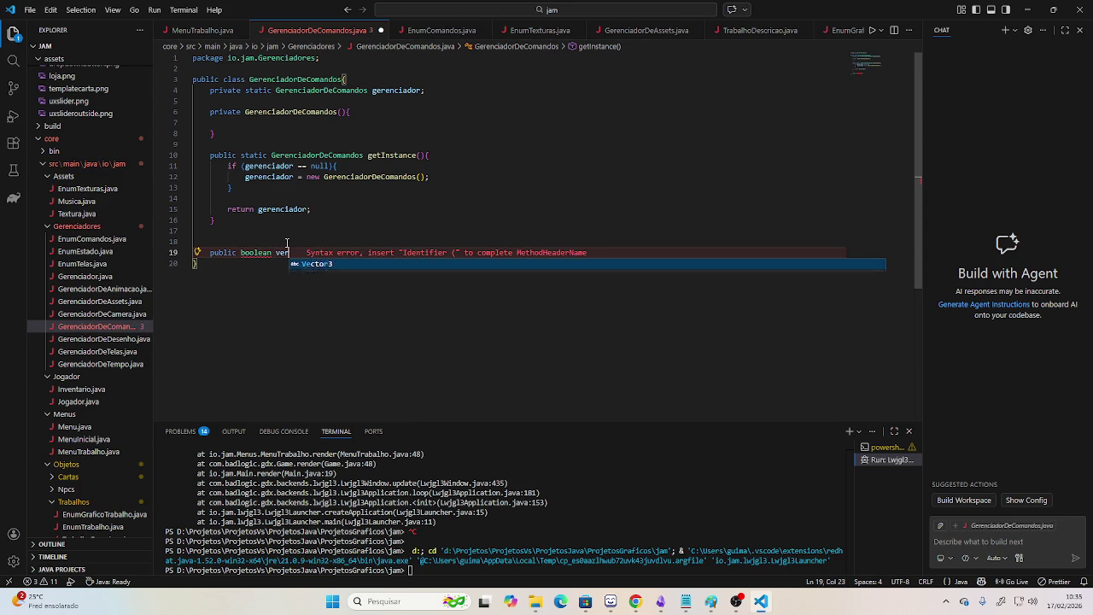
pyautogui.write('ificarComando(){')
pyautogui.press('Return')
pyautogui.moveTo(215, 274); pyautogui.dragTo(210, 252)
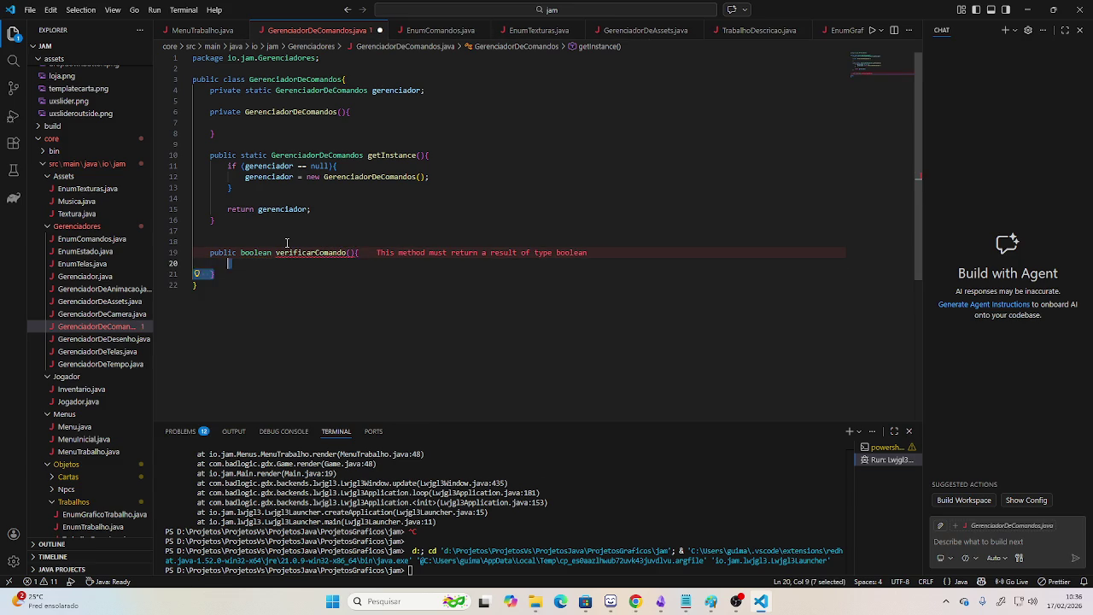
pyautogui.press('BackSpace')
pyautogui.hotkey('alt', 'Tab')
pyautogui.hotkey('alt', 'Tab')
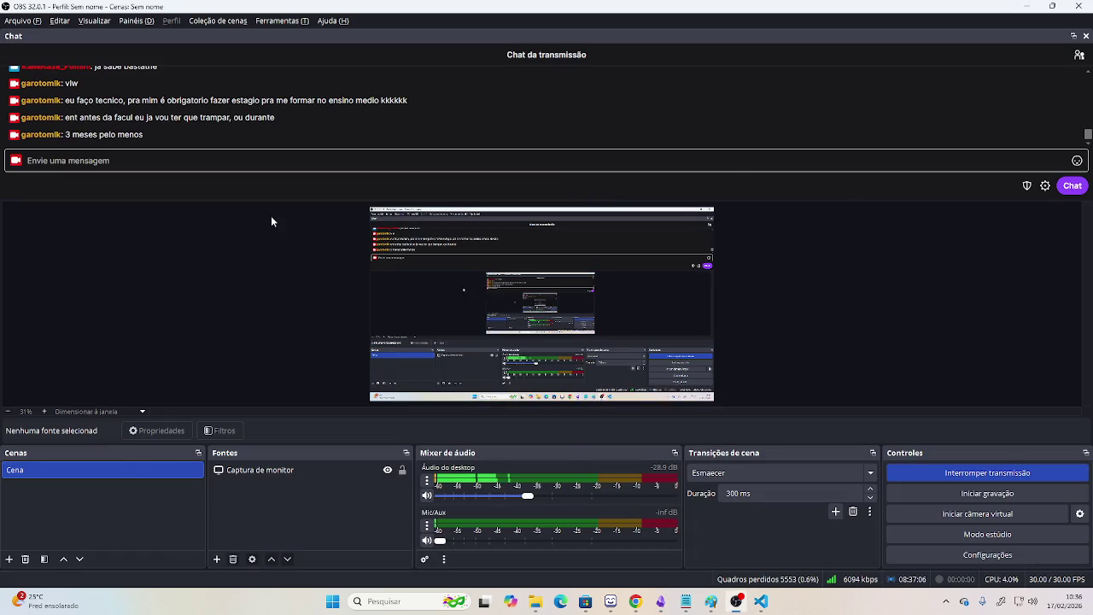
pyautogui.hotkey('alt', 'Tab')
pyautogui.hotkey('alt', 'Tab')
pyautogui.hotkey('alt', 'Tab')
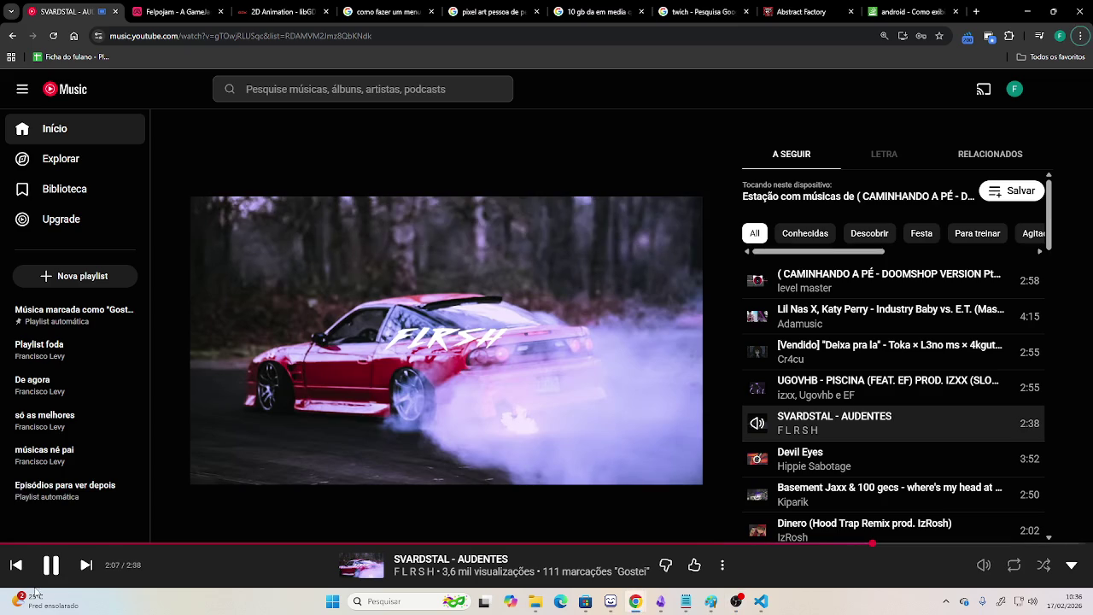
# Skip ahead two tracks in YouTube Music, collapse the player, and leave the window.
pyautogui.click(82, 566)
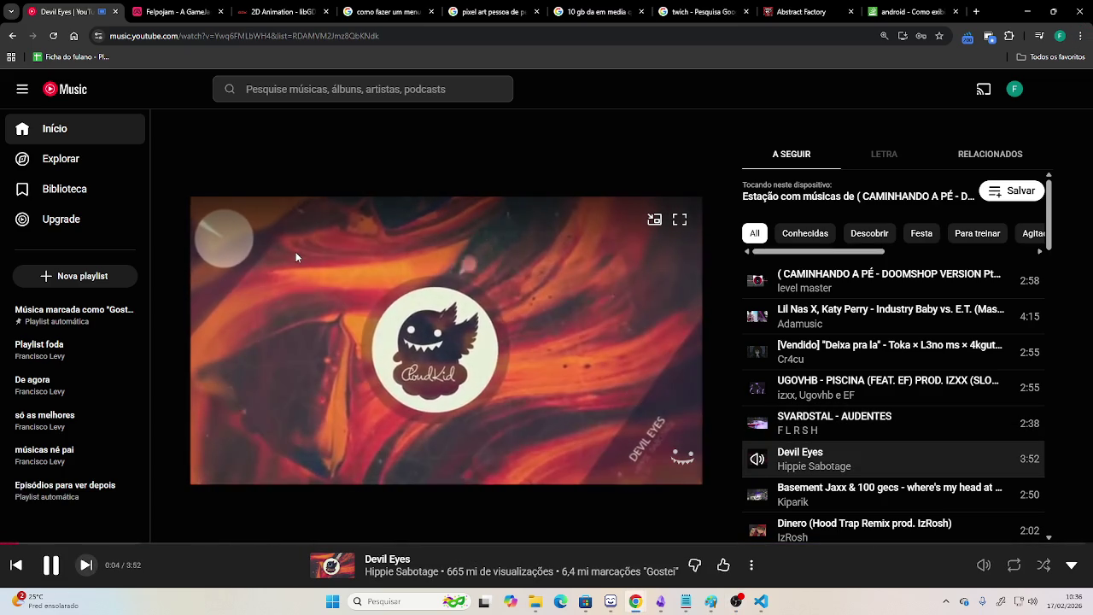
pyautogui.click(90, 564)
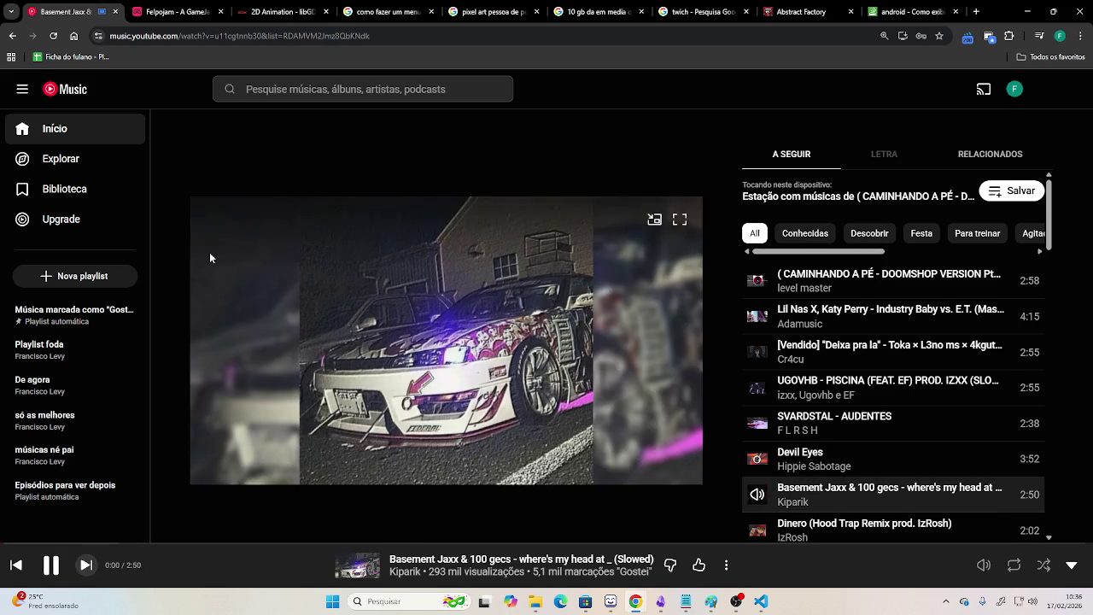
pyautogui.hotkey('alt', 'Left')
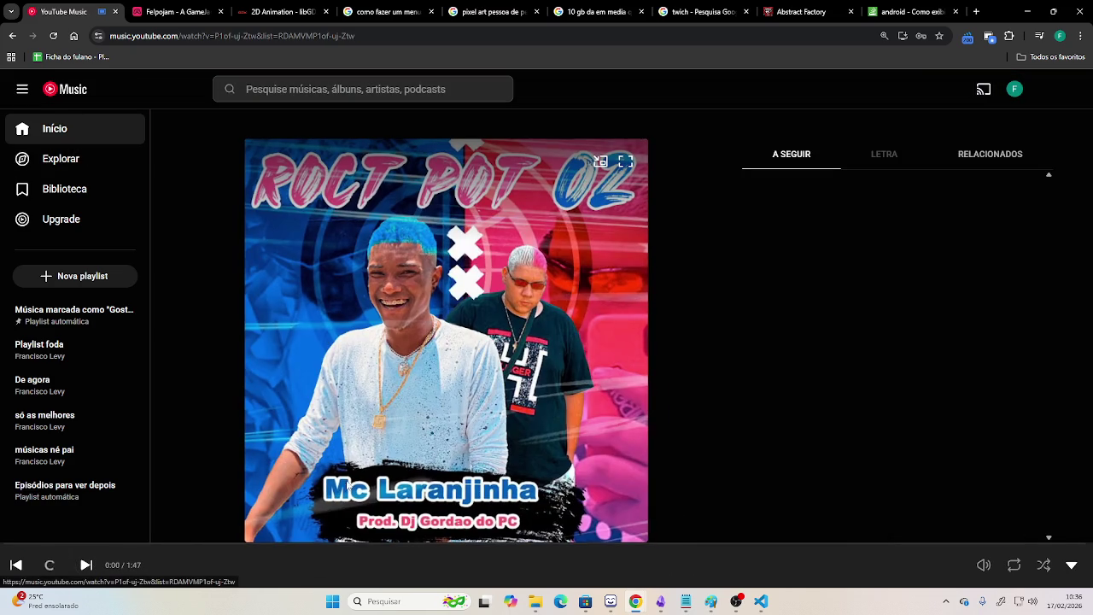
pyautogui.hotkey('alt', 'Tab')
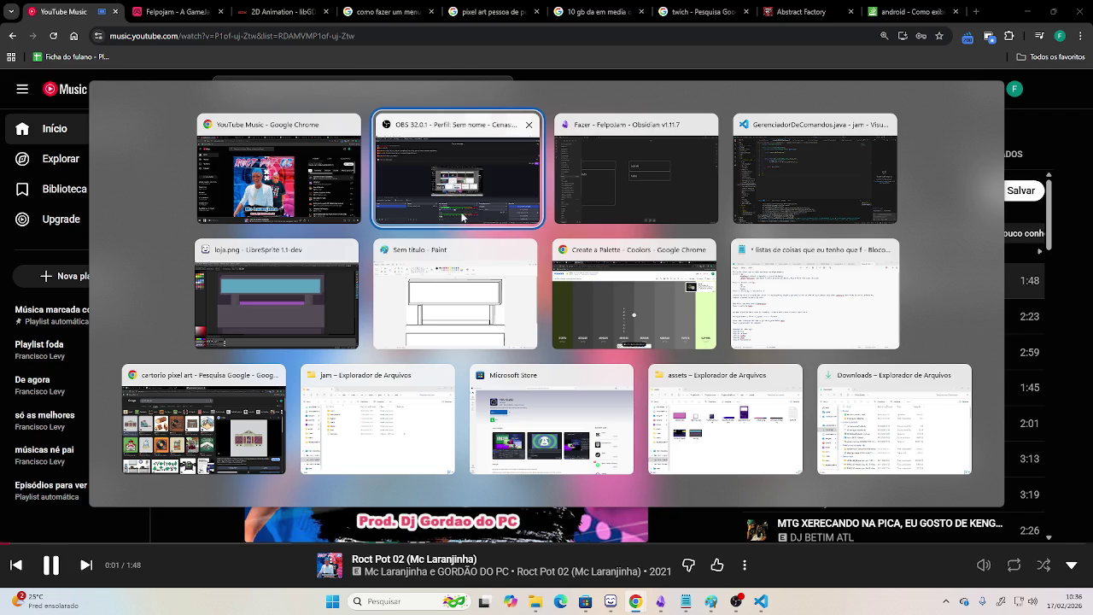
pyautogui.hotkey('alt', 'Tab')
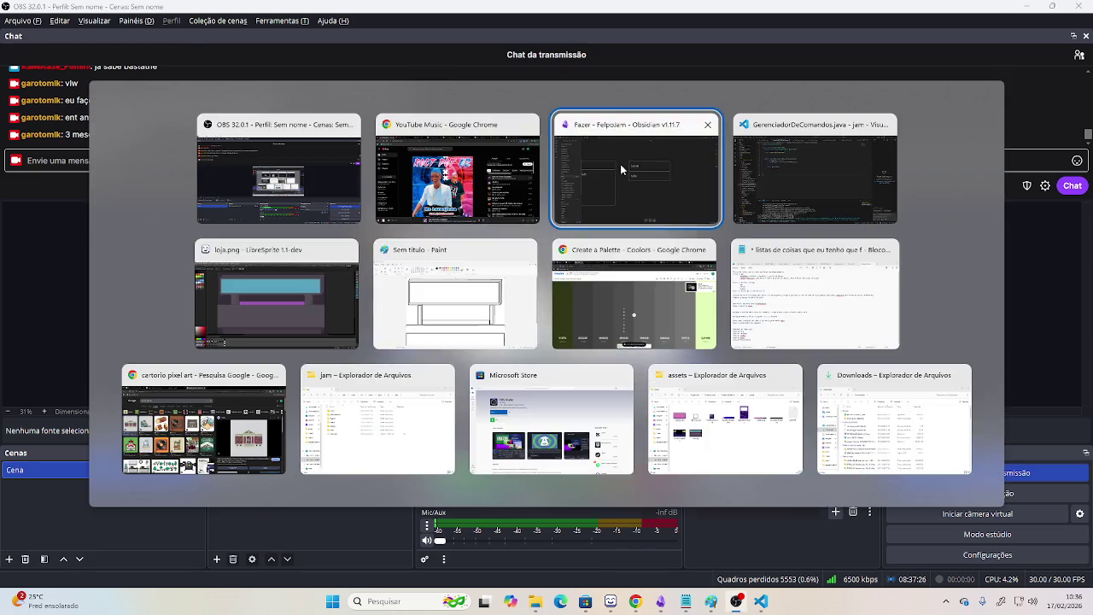
# Pan around the Fazer canvas in Obsidian, briefly checking Visual Studio Code.
pyautogui.moveTo(405, 263); pyautogui.dragTo(781, 197)
pyautogui.hscroll(3, 671, 241)
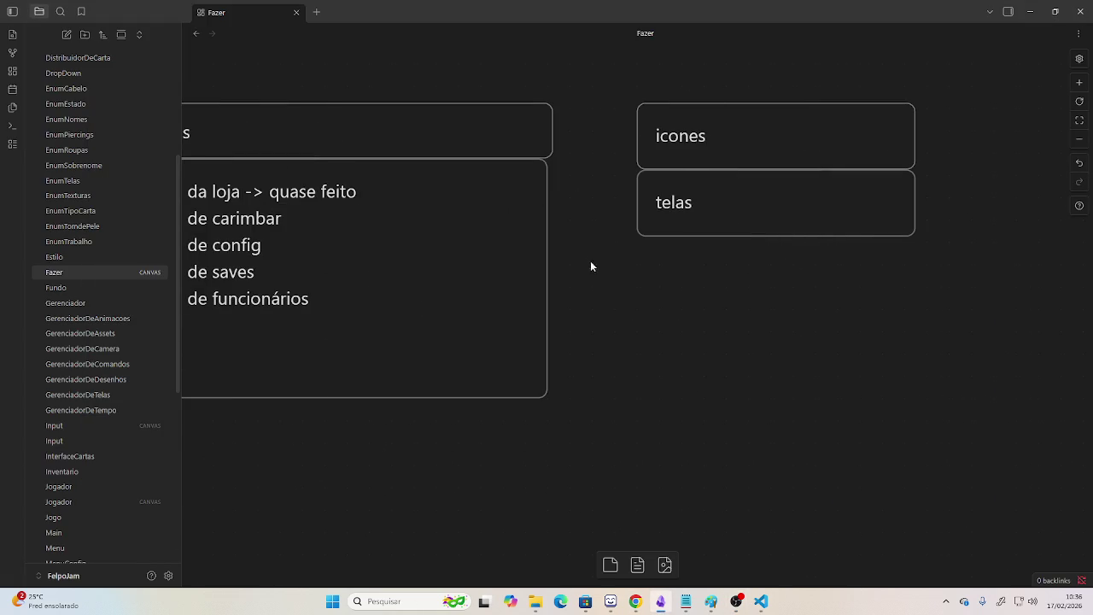
pyautogui.hotkey('alt', 'Tab')
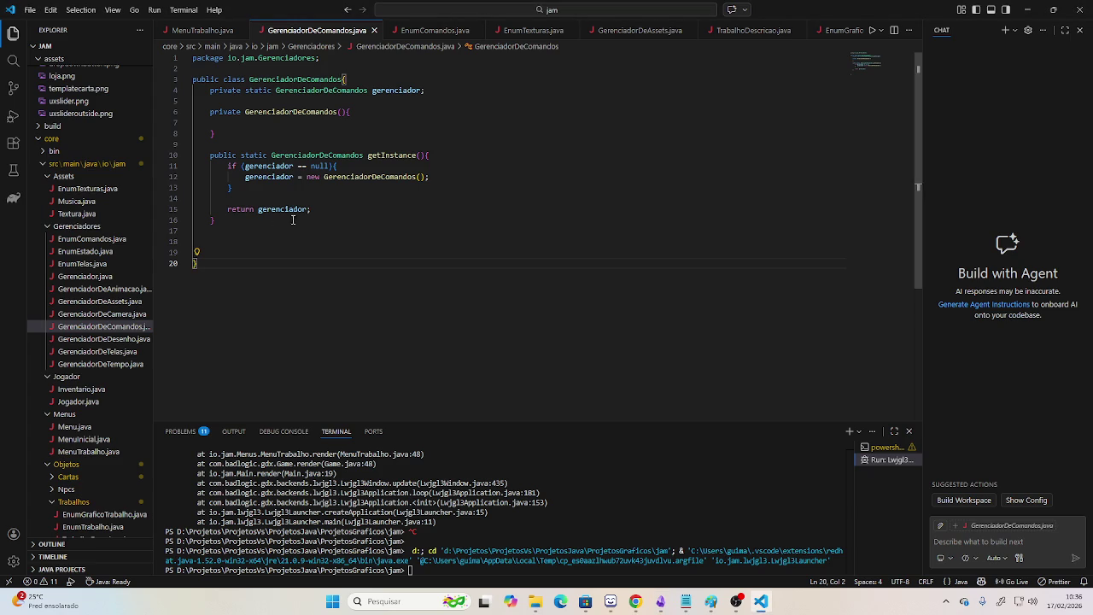
pyautogui.hotkey('alt', 'Tab')
pyautogui.hscroll(3, 568, 338)
pyautogui.scroll(-3, 600, 324)
pyautogui.hscroll(-2, 623, 293)
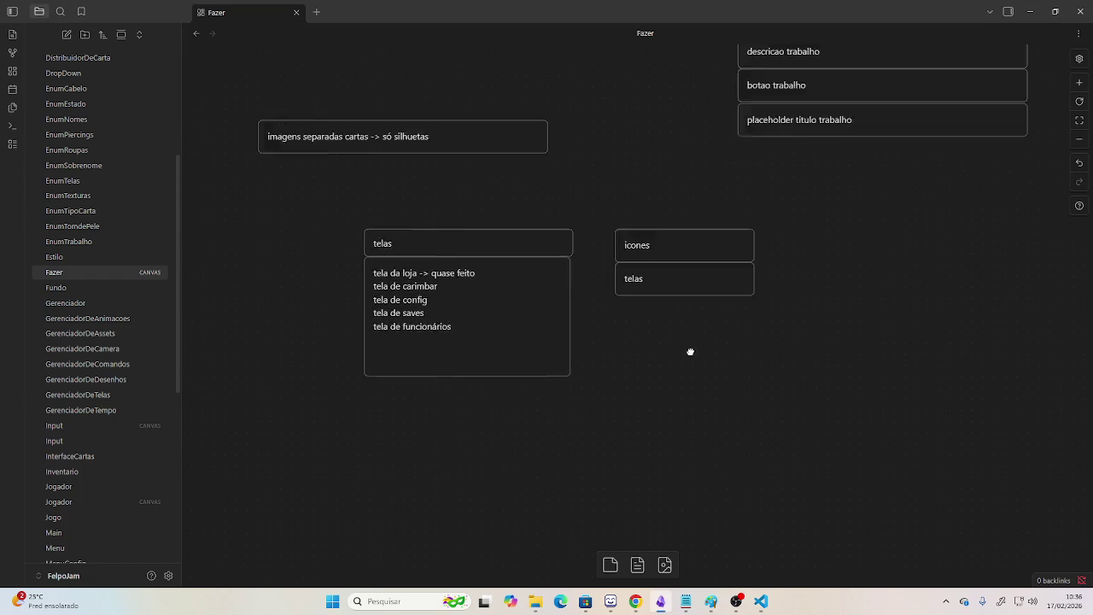
pyautogui.scroll(-5, 96, 490)
# Open the Uml canvas and pan and zoom across its cards.
pyautogui.click(63, 541)
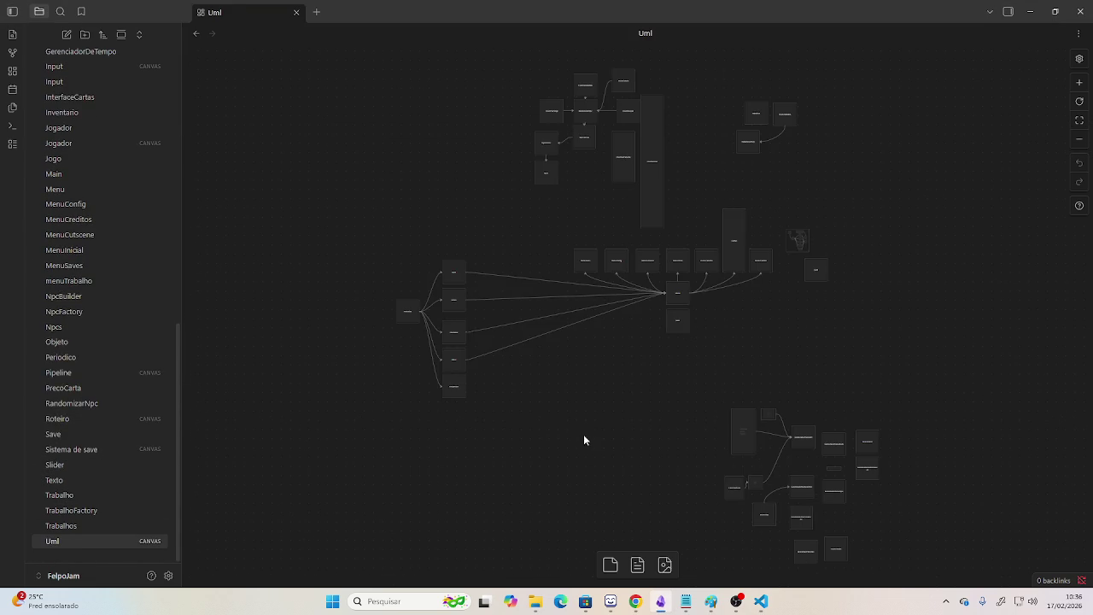
pyautogui.moveTo(705, 407); pyautogui.dragTo(515, 320)
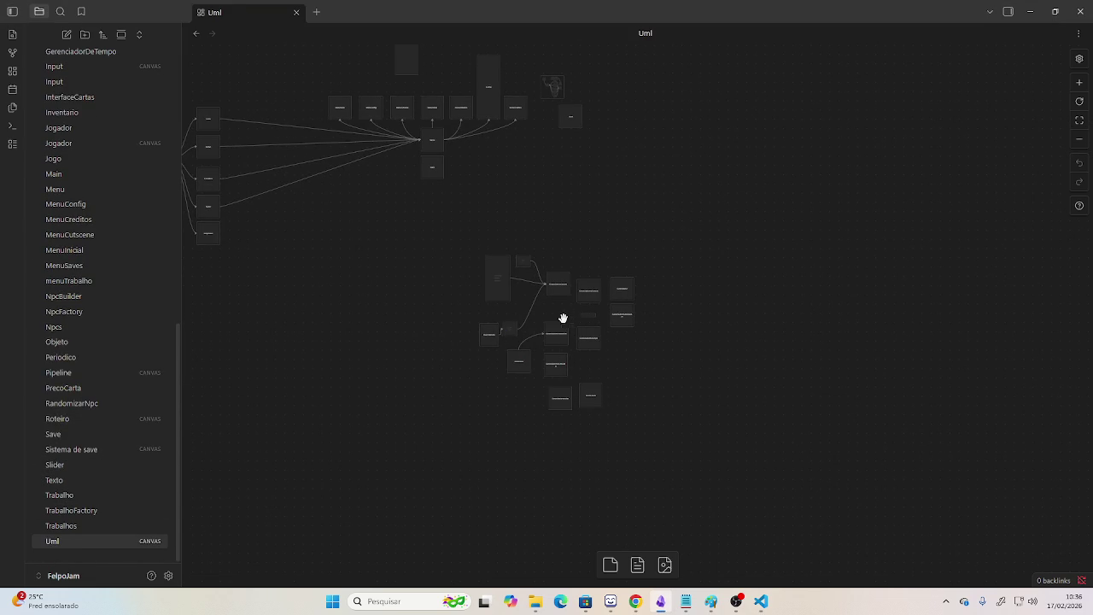
pyautogui.scroll(5, 584, 310)
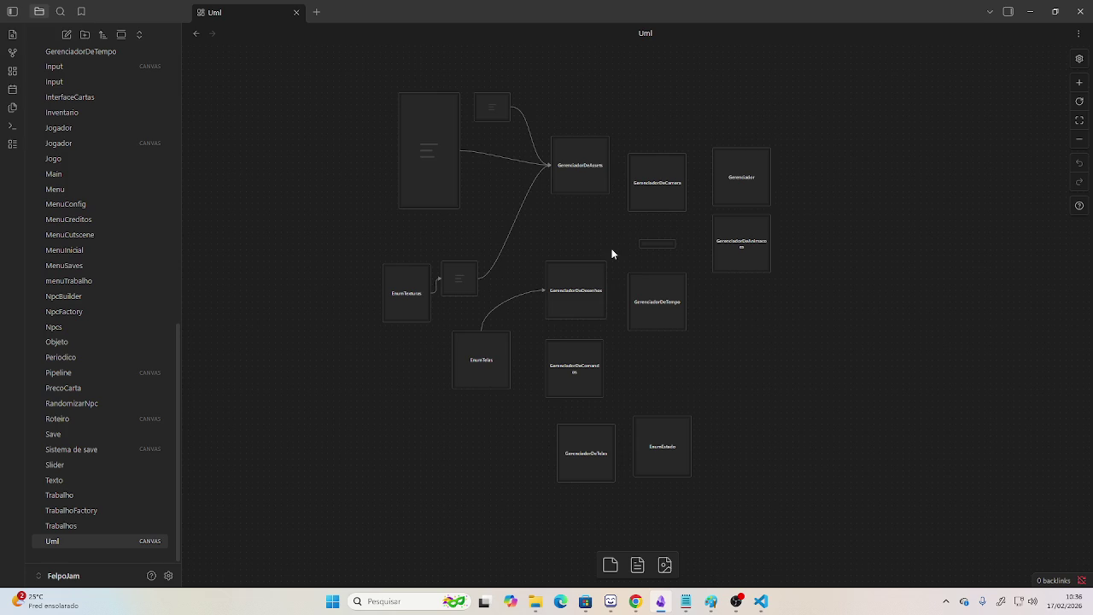
pyautogui.scroll(2, 619, 235)
pyautogui.scroll(2, 620, 234)
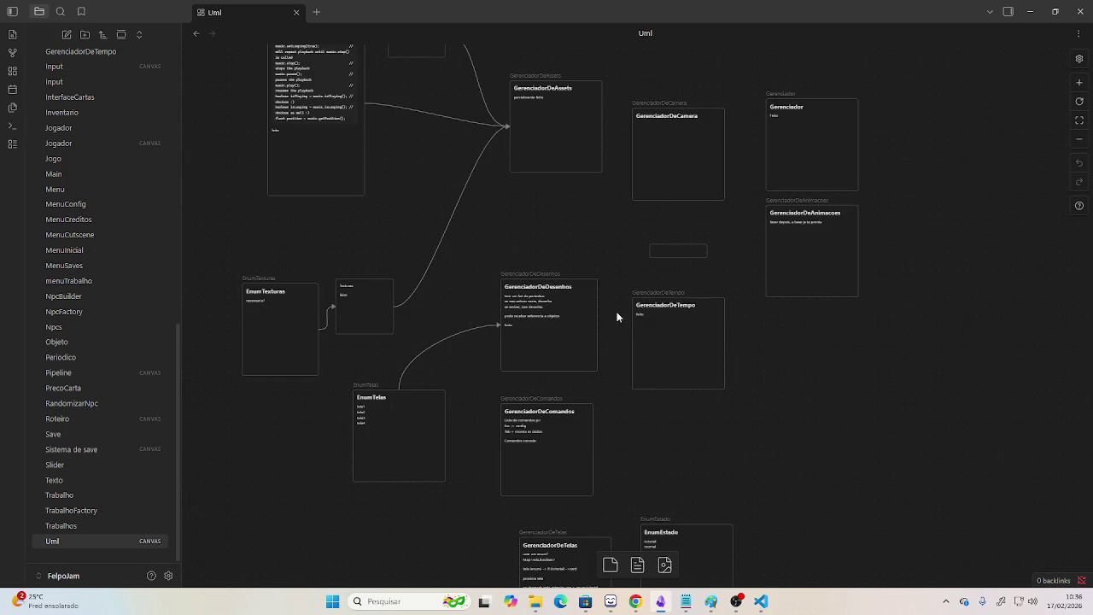
pyautogui.scroll(-2, 601, 375)
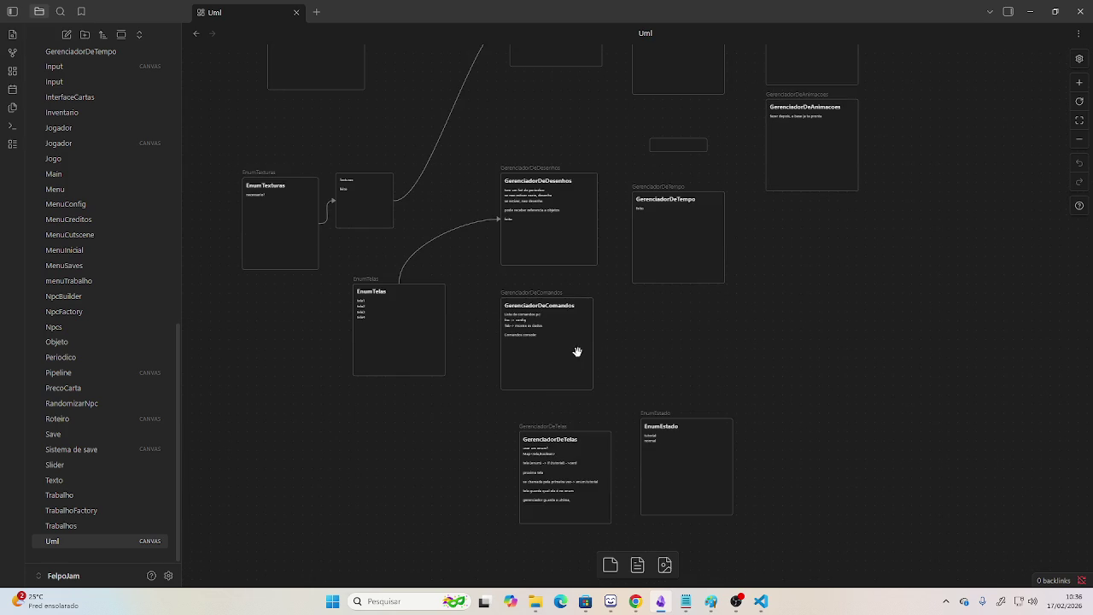
# Center the GerenciadorDeComandos card showing its Esc and Tab notes.
pyautogui.moveTo(544, 393); pyautogui.dragTo(333, 480)
pyautogui.moveTo(405, 455); pyautogui.dragTo(512, 316)
pyautogui.scroll(1, 414, 368)
pyautogui.scroll(1, 414, 368)
pyautogui.scroll(2, 416, 368)
pyautogui.scroll(2, 418, 367)
pyautogui.scroll(-2, 418, 367)
pyautogui.scroll(-1, 356, 356)
pyautogui.moveTo(356, 356); pyautogui.dragTo(512, 329)
pyautogui.click(498, 344)
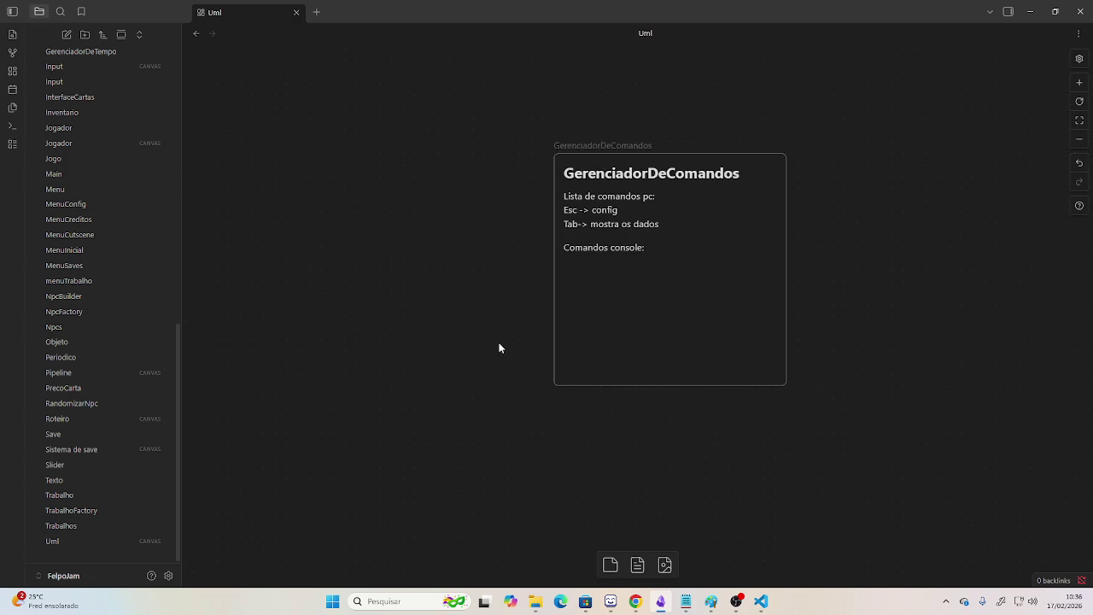
# Add a new card to the Uml canvas with the lines 'esc' and 'tab'.
pyautogui.moveTo(636, 566); pyautogui.dragTo(399, 298)
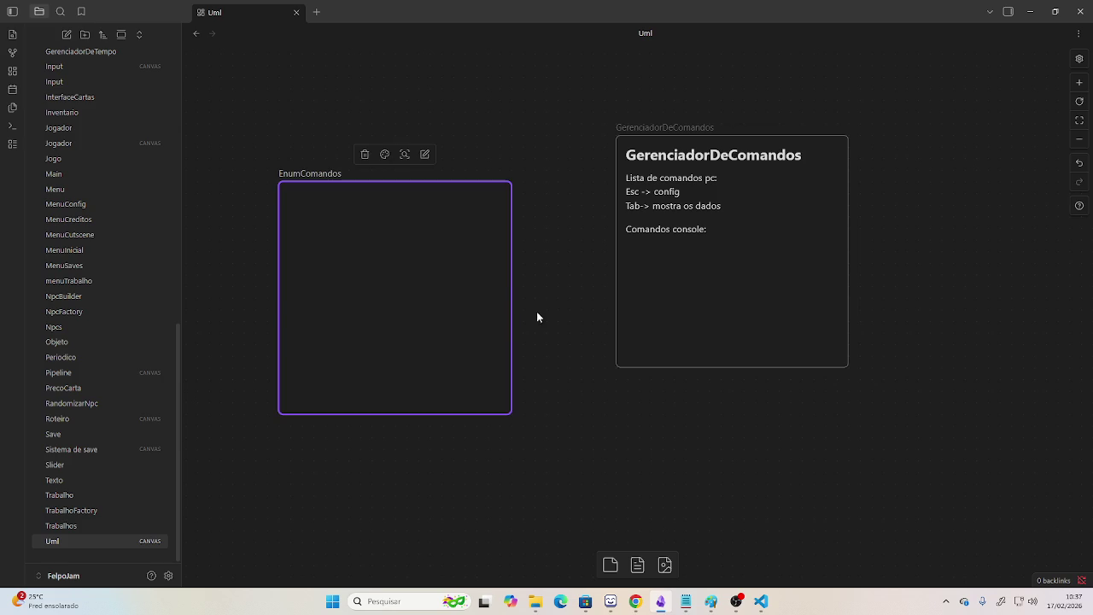
pyautogui.click(385, 264)
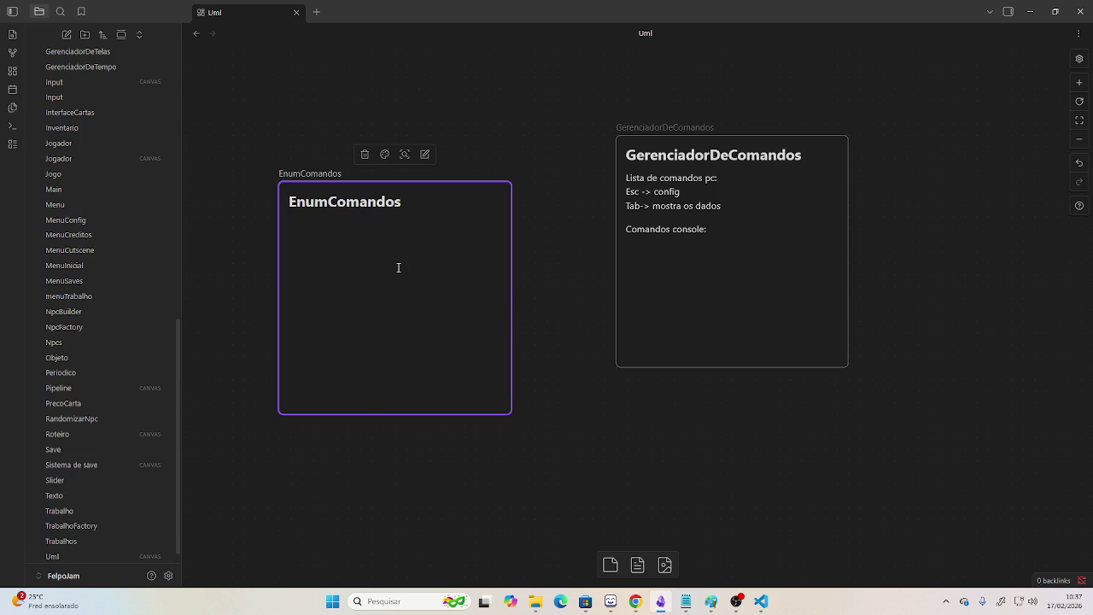
pyautogui.write('esc')
pyautogui.press('Return')
pyautogui.write('tab')
# Link the new EnumComandos card to GerenciadorDeComandos with an arrow and align them.
pyautogui.click(589, 276)
pyautogui.moveTo(510, 301); pyautogui.dragTo(612, 254)
pyautogui.moveTo(385, 310); pyautogui.dragTo(385, 262)
pyautogui.click(746, 383)
pyautogui.moveTo(746, 383); pyautogui.dragTo(615, 370)
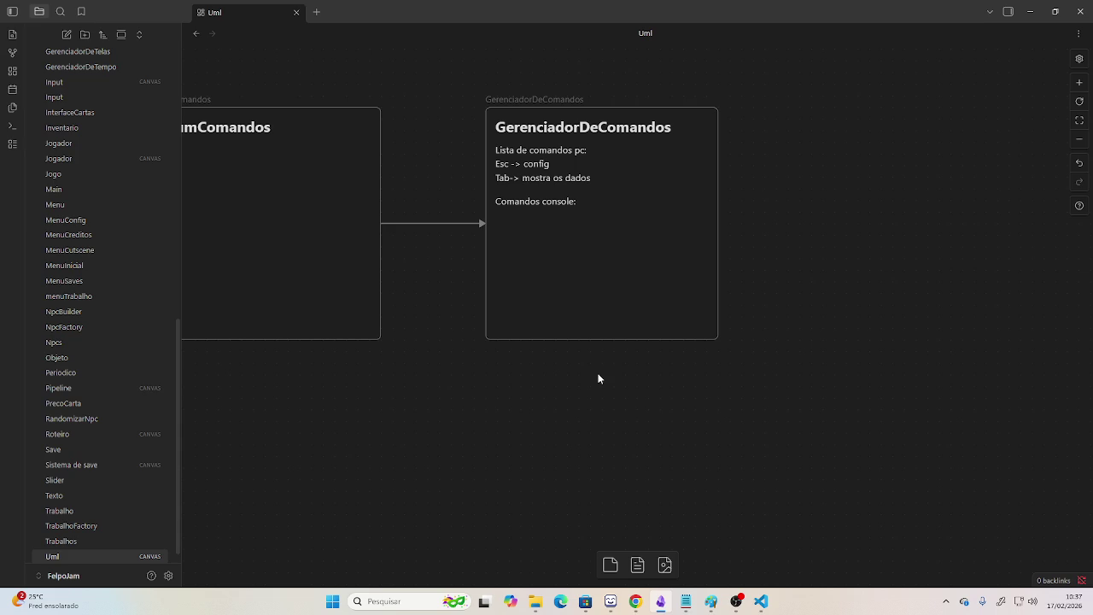
# Inspect the GerenciadorDeComandos card, then open GerenciadorDeTelas.java in Visual Studio Code.
pyautogui.click(575, 175)
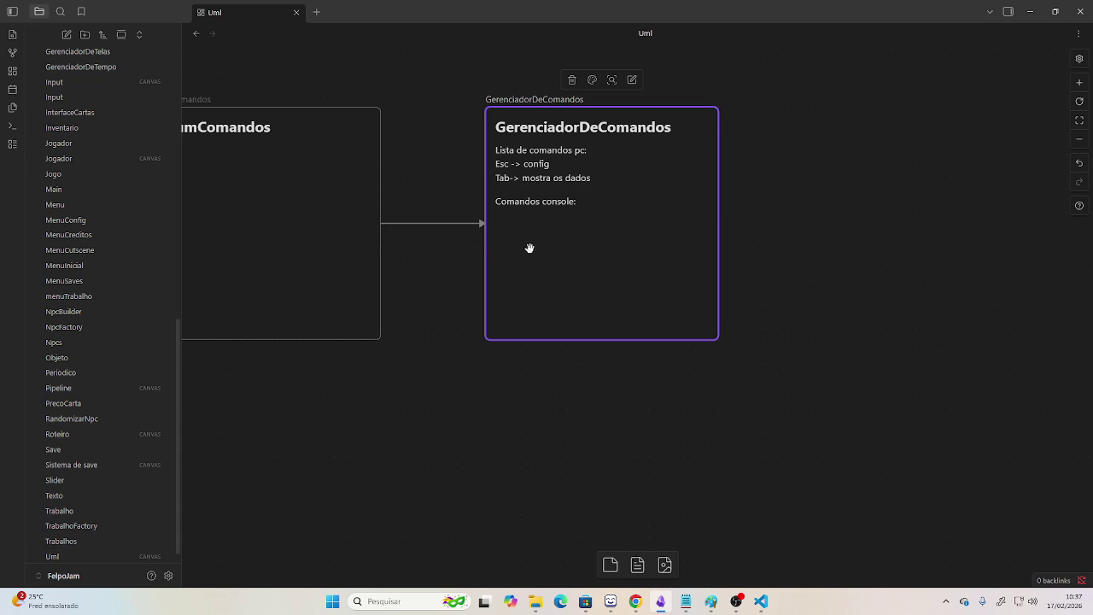
pyautogui.click(453, 183)
pyautogui.click(572, 234)
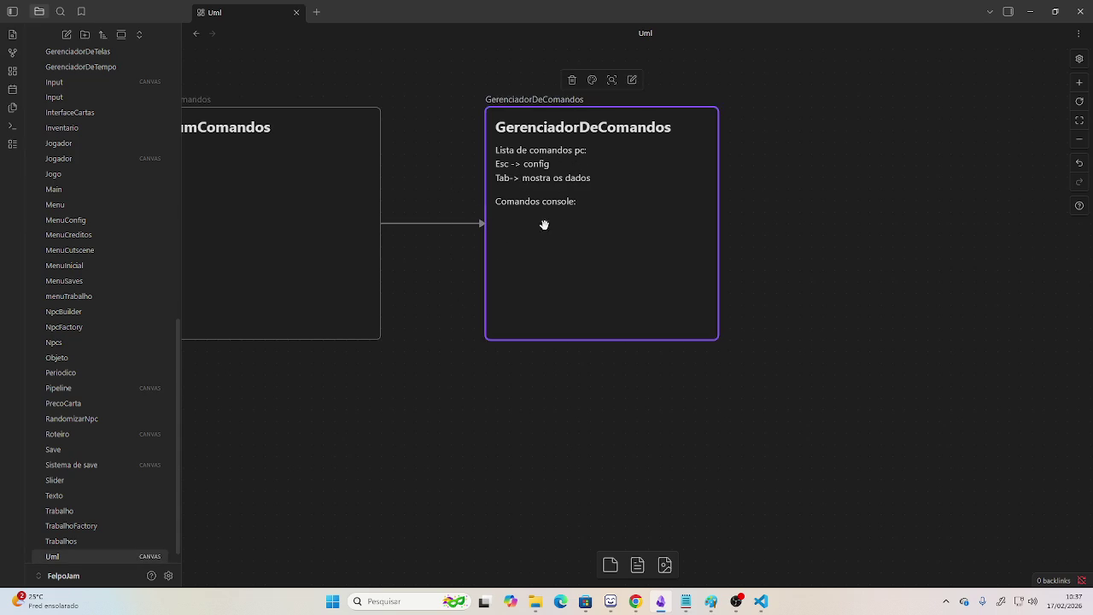
pyautogui.click(519, 229)
pyautogui.click(520, 244)
pyautogui.click(446, 192)
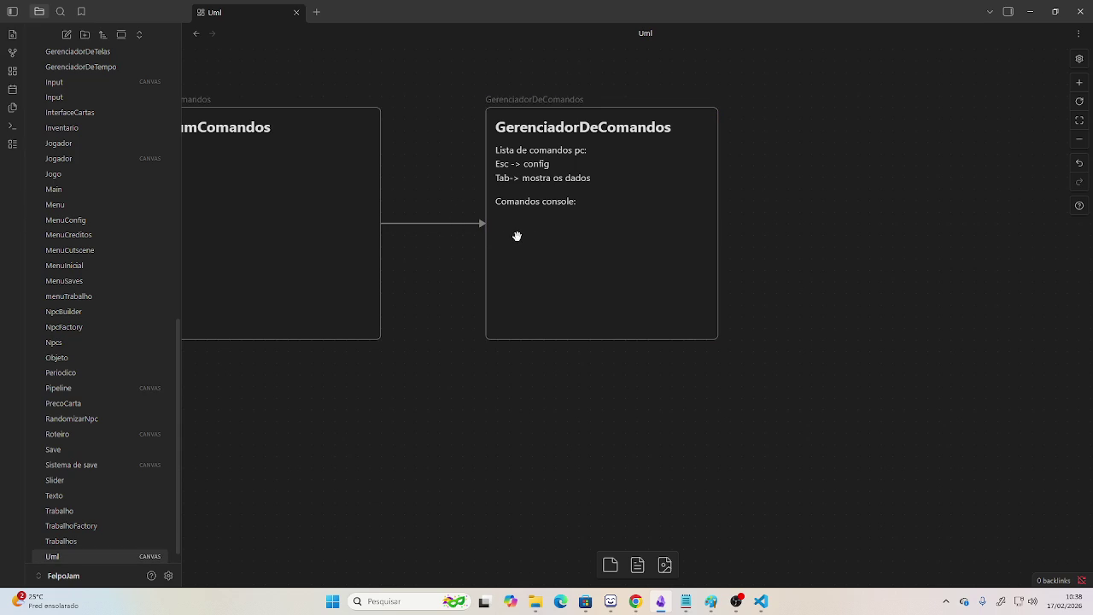
pyautogui.hotkey('alt', 'Tab')
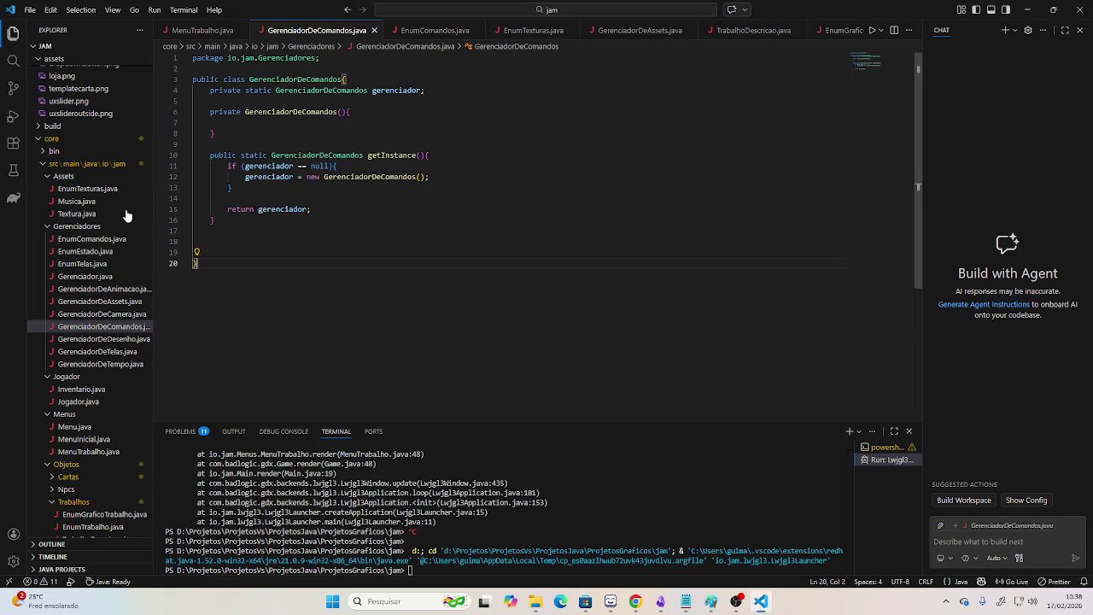
pyautogui.click(116, 355)
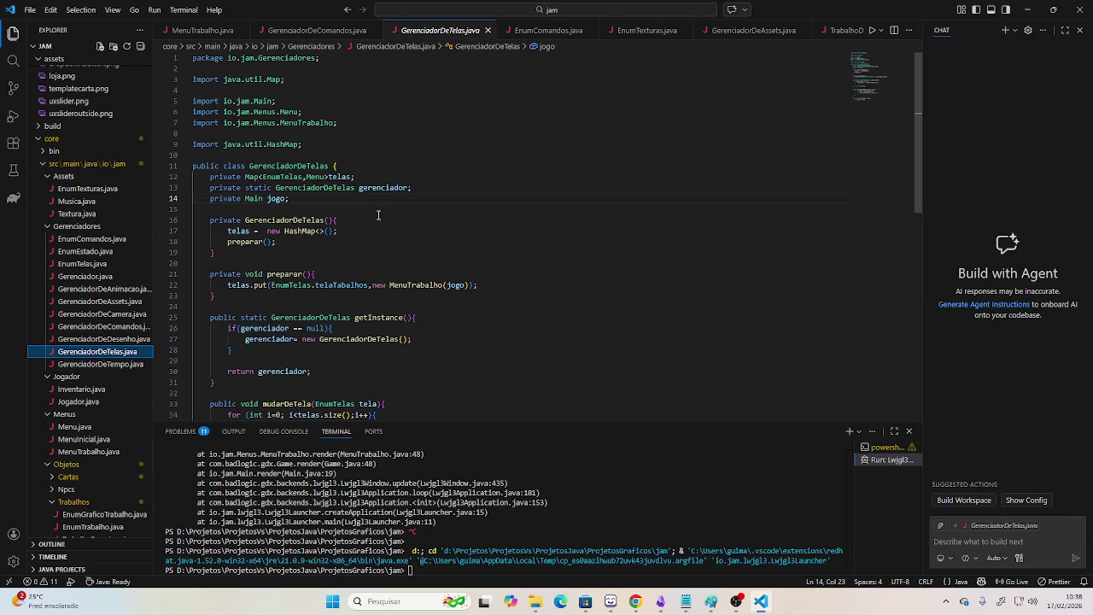
# Scroll GerenciadorDeTelas.java and move the cursor to the end of preparar's null check.
pyautogui.scroll(-1, 339, 176)
pyautogui.scroll(-2, 256, 200)
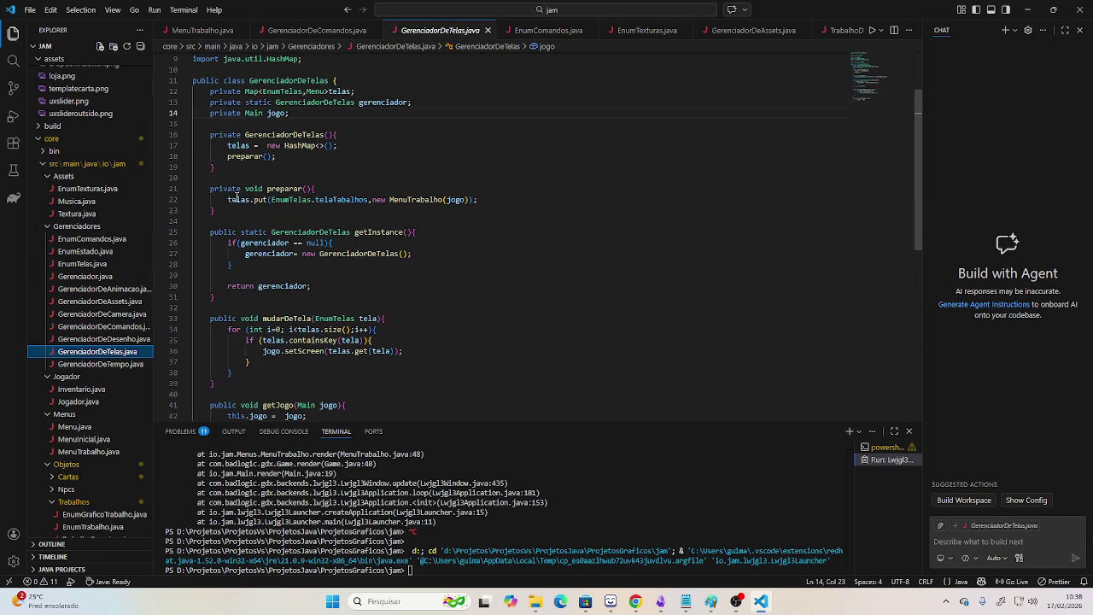
pyautogui.scroll(-1, 427, 201)
pyautogui.moveTo(285, 172); pyautogui.dragTo(364, 175)
pyautogui.click(382, 191)
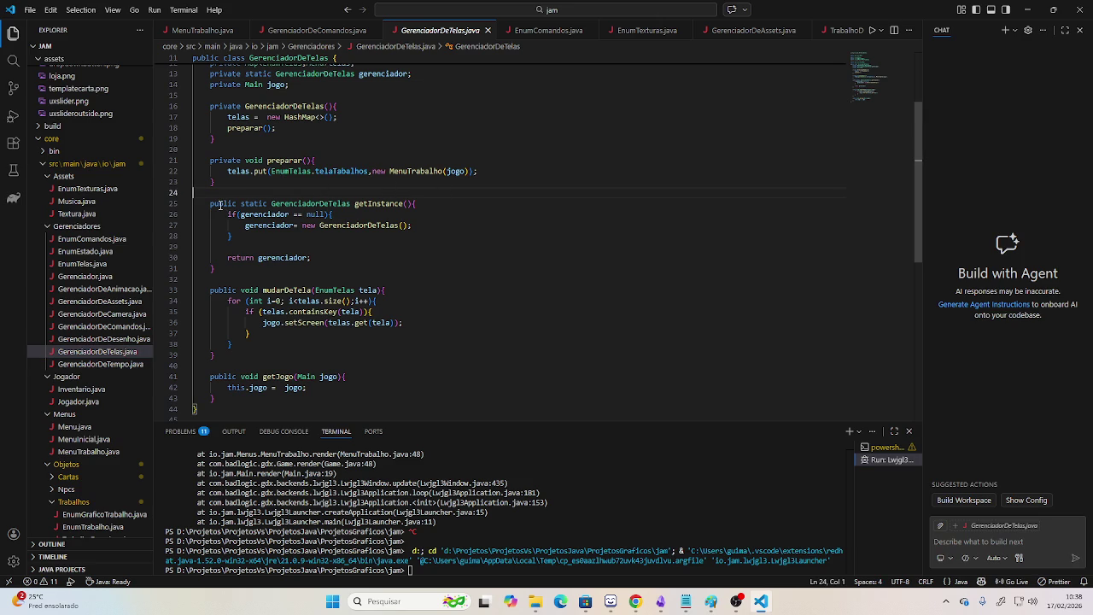
pyautogui.press('Down')
pyautogui.press('End')
pyautogui.press('Down')
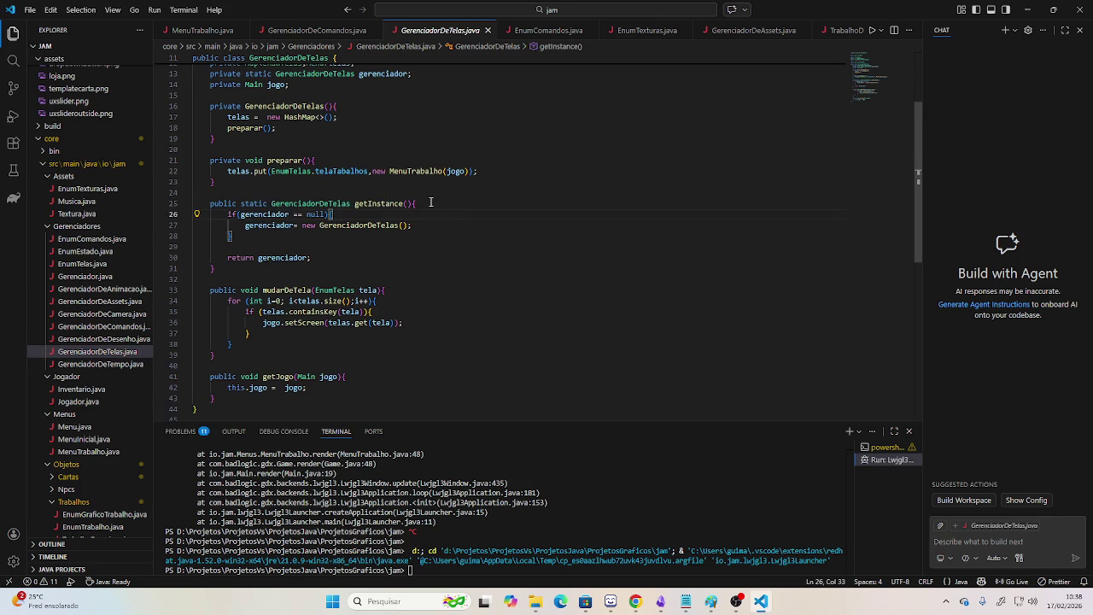
# Indent blank line 15 and add cursors on lines 15 through 19.
pyautogui.scroll(-1, 431, 210)
pyautogui.scroll(-1, 431, 210)
pyautogui.scroll(2, 431, 210)
pyautogui.scroll(-1, 431, 210)
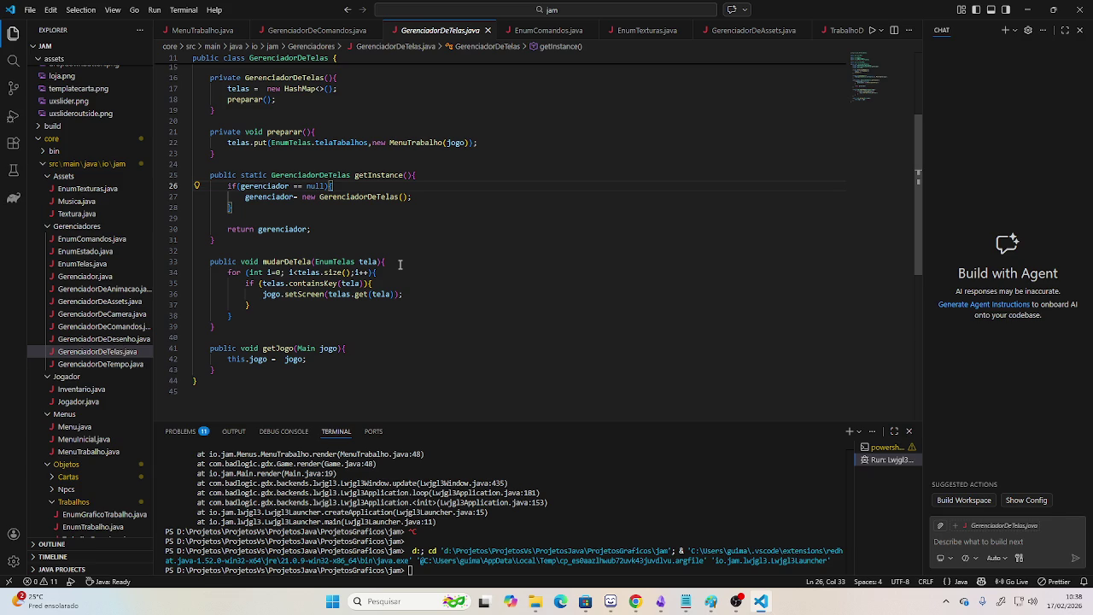
pyautogui.scroll(4, 399, 265)
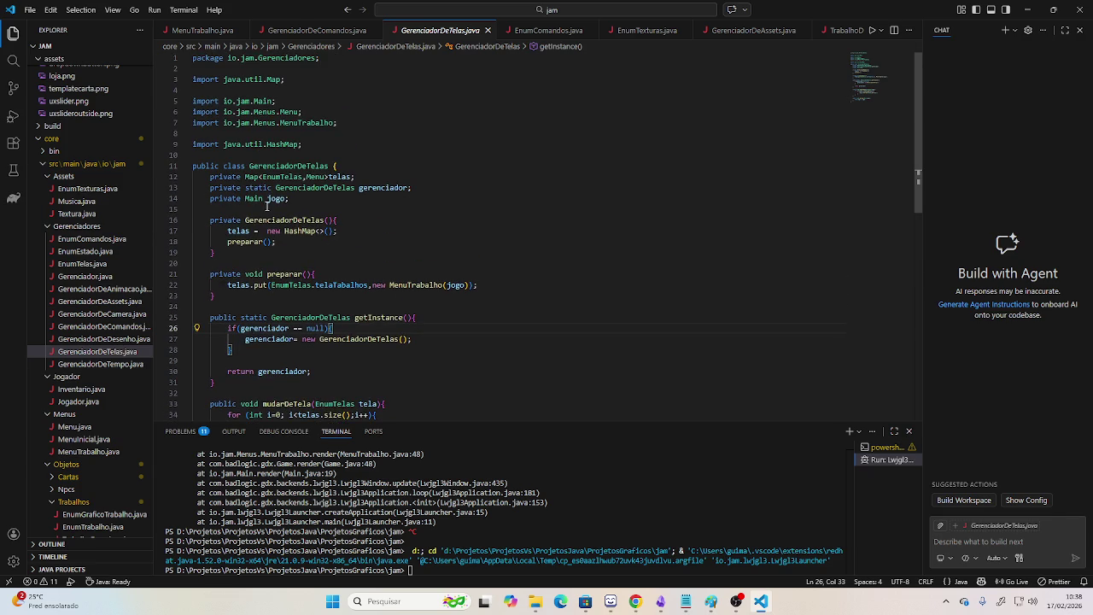
pyautogui.scroll(-2, 321, 198)
pyautogui.scroll(-3, 402, 212)
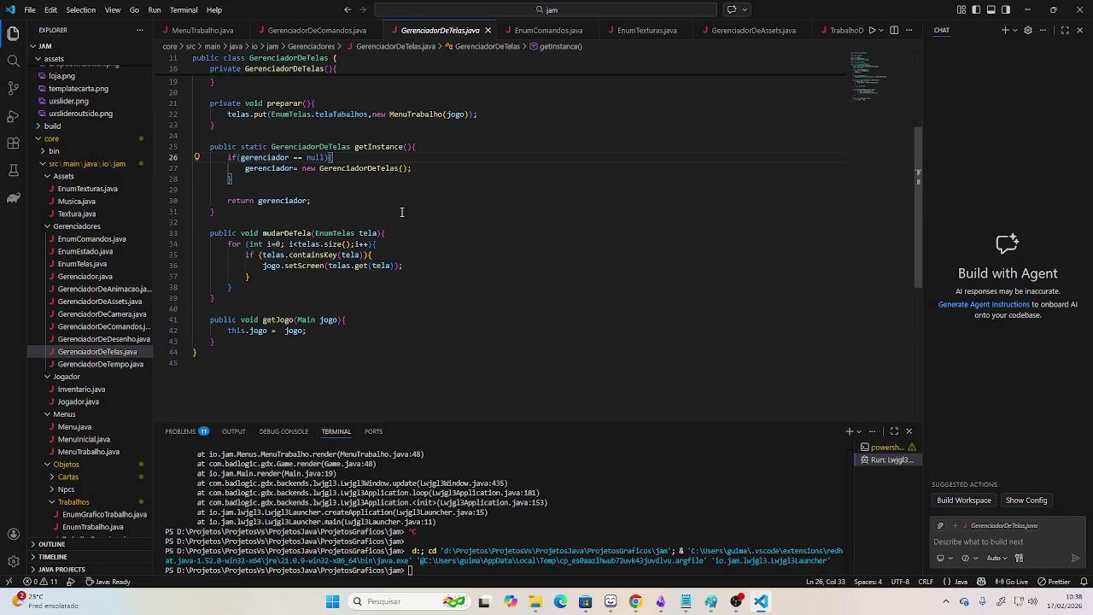
pyautogui.scroll(4, 405, 239)
pyautogui.scroll(2, 396, 245)
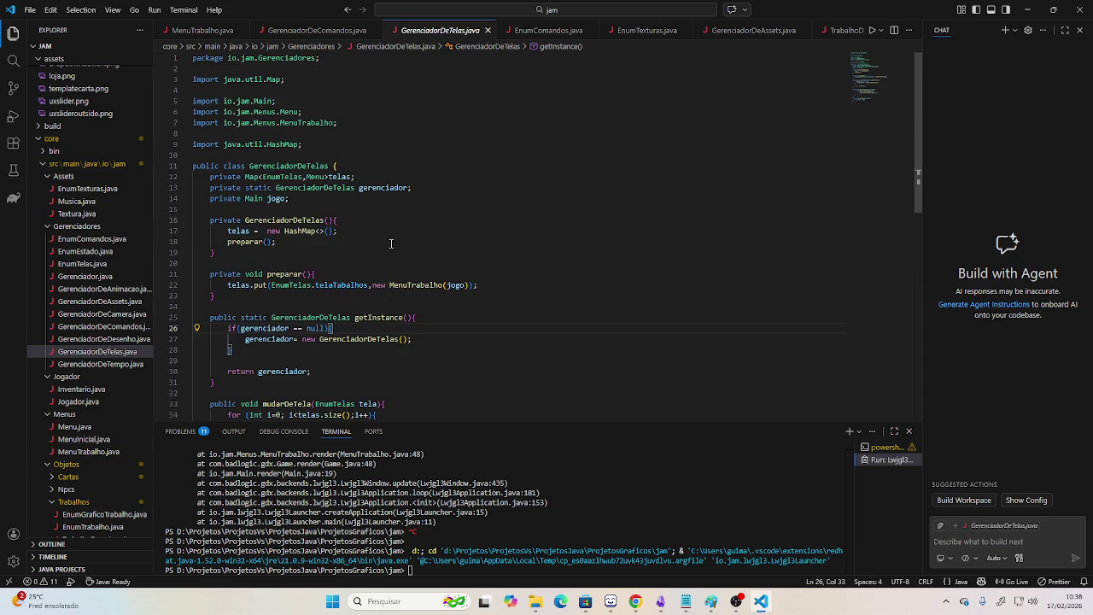
pyautogui.click(264, 211)
pyautogui.press('Tab')
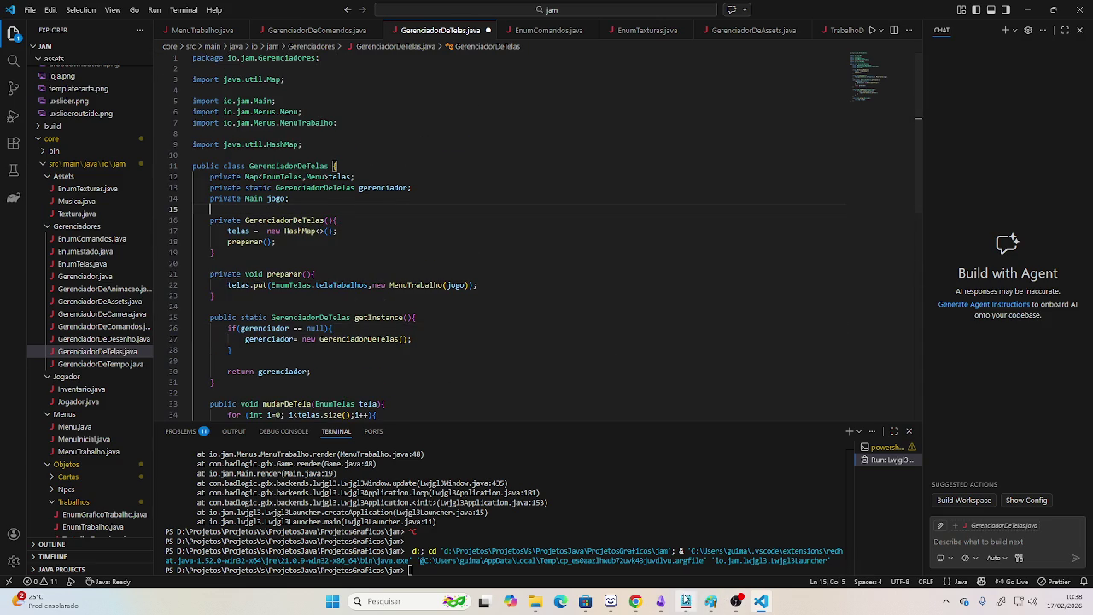
pyautogui.hotkey('ctrl', 'alt', 'Down')
pyautogui.hotkey('ctrl', 'alt', 'Down')
pyautogui.hotkey('ctrl', 'alt', 'Down')
pyautogui.press('End')
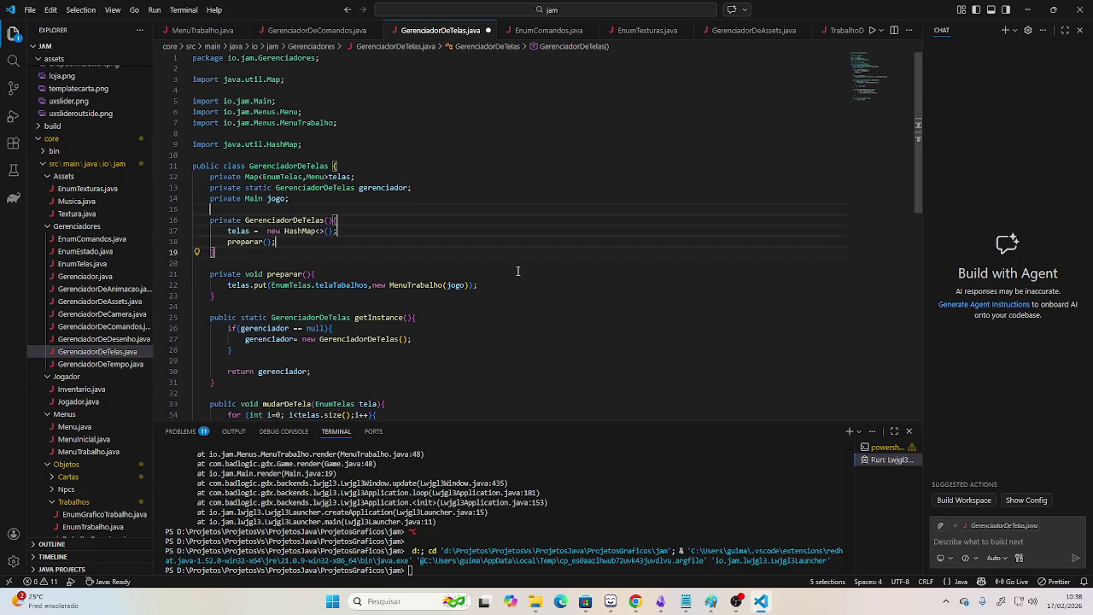
# Switch to GerenciadorDeComandos.java with the cursor on the blank line after getInstance.
pyautogui.scroll(-3, 518, 271)
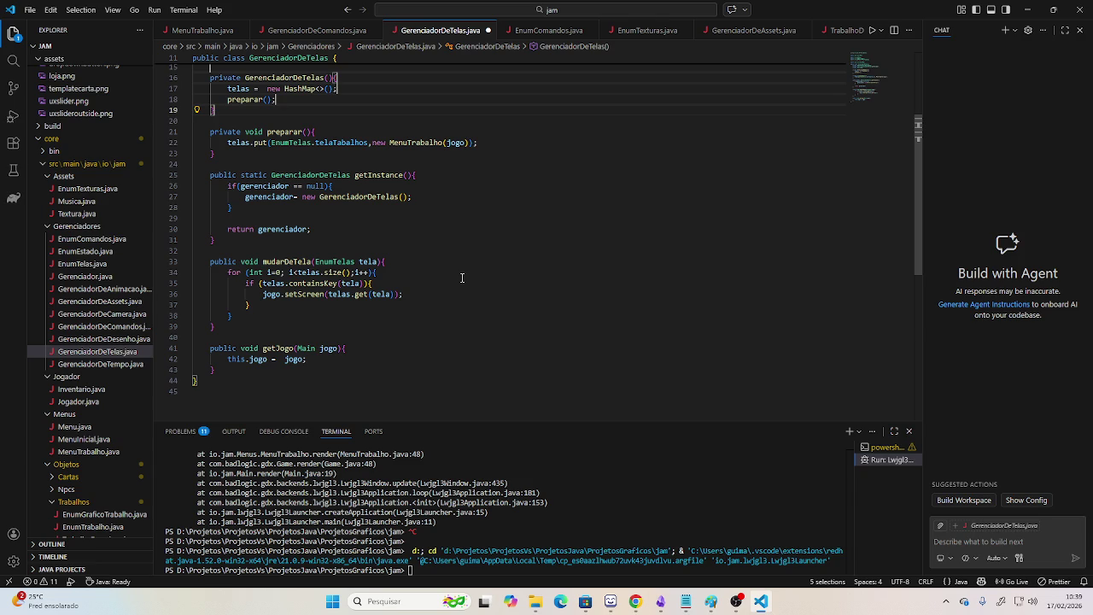
pyautogui.scroll(4, 461, 256)
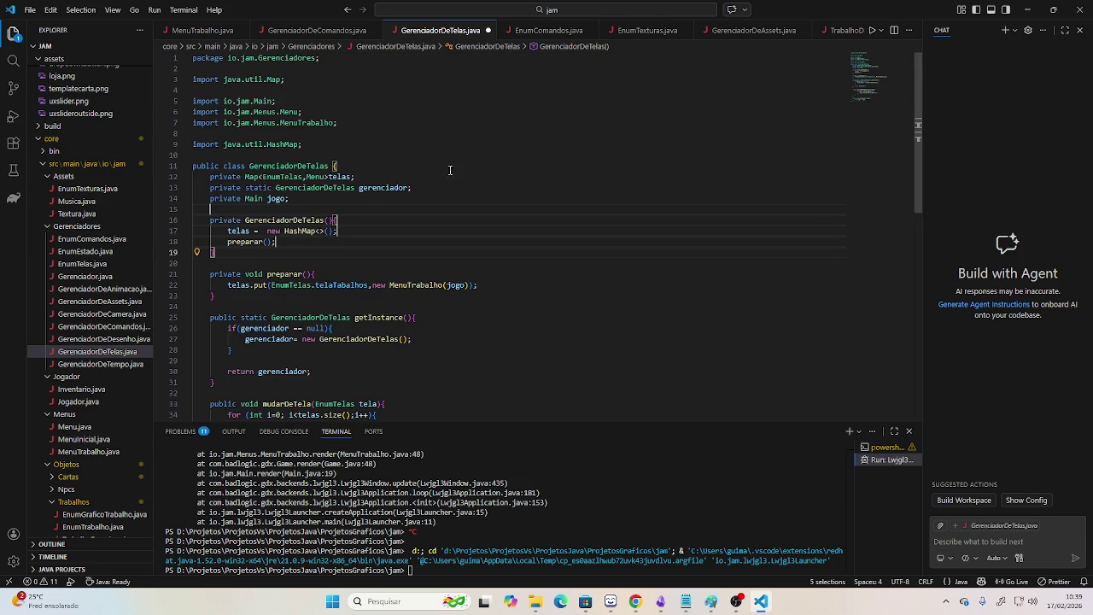
pyautogui.scroll(-3, 444, 231)
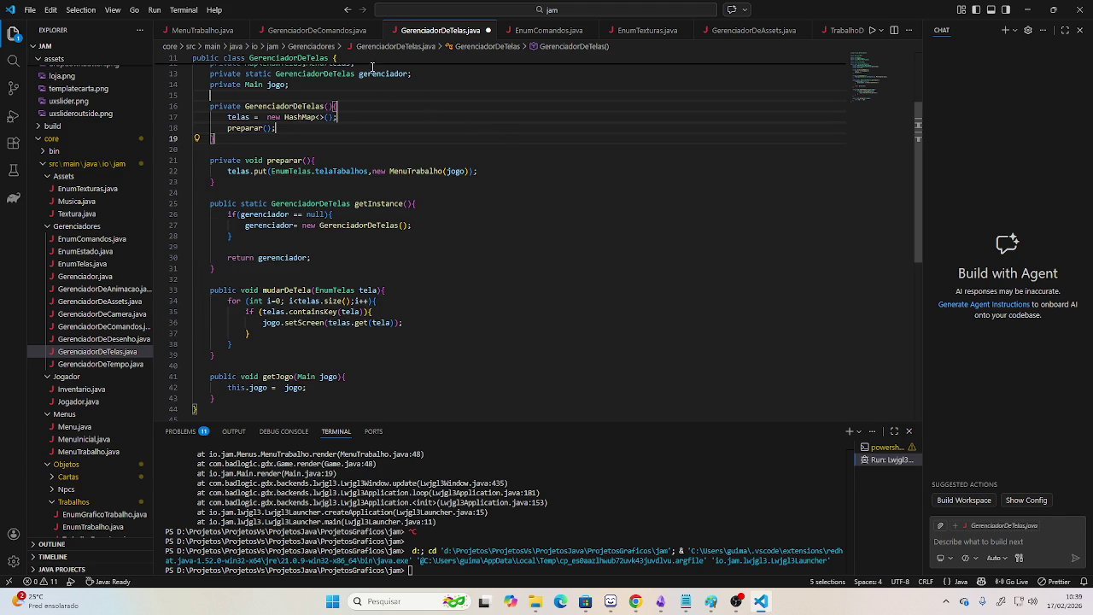
pyautogui.hotkey('ctrl', 'pageup')
pyautogui.click(267, 233)
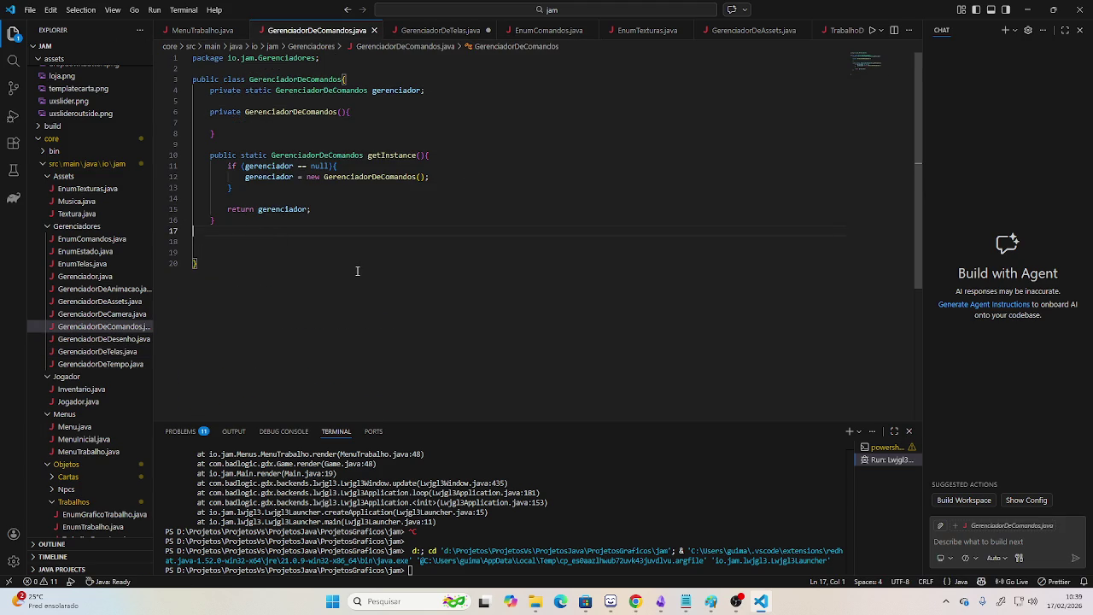
# Add an empty 'public void verificarComandos(){' method below getInstance.
pyautogui.press('Return')
pyautogui.press('Return')
pyautogui.write('public boolean')
pyautogui.press('BackSpace')
pyautogui.press('BackSpace')
pyautogui.press('BackSpace')
pyautogui.press('BackSpace')
pyautogui.press('BackSpace')
pyautogui.press('BackSpace')
pyautogui.press('BackSpace')
pyautogui.press('BackSpace')
pyautogui.write('void ')
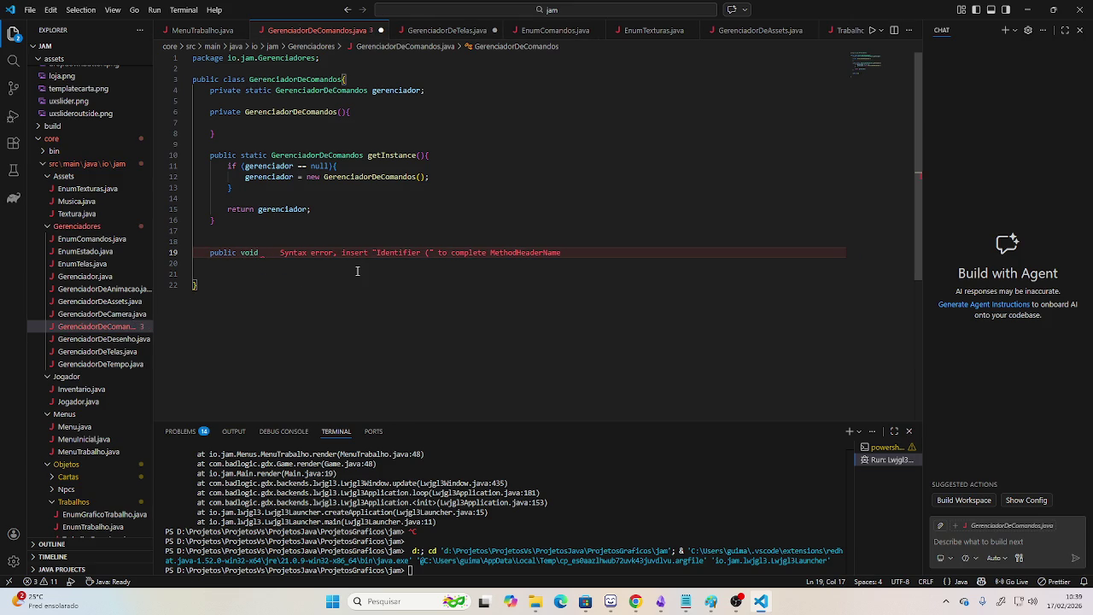
pyautogui.write('coman')
pyautogui.press('BackSpace')
pyautogui.press('BackSpace')
pyautogui.press('BackSpace')
pyautogui.write('verificarComandos(){')
pyautogui.press('Return')
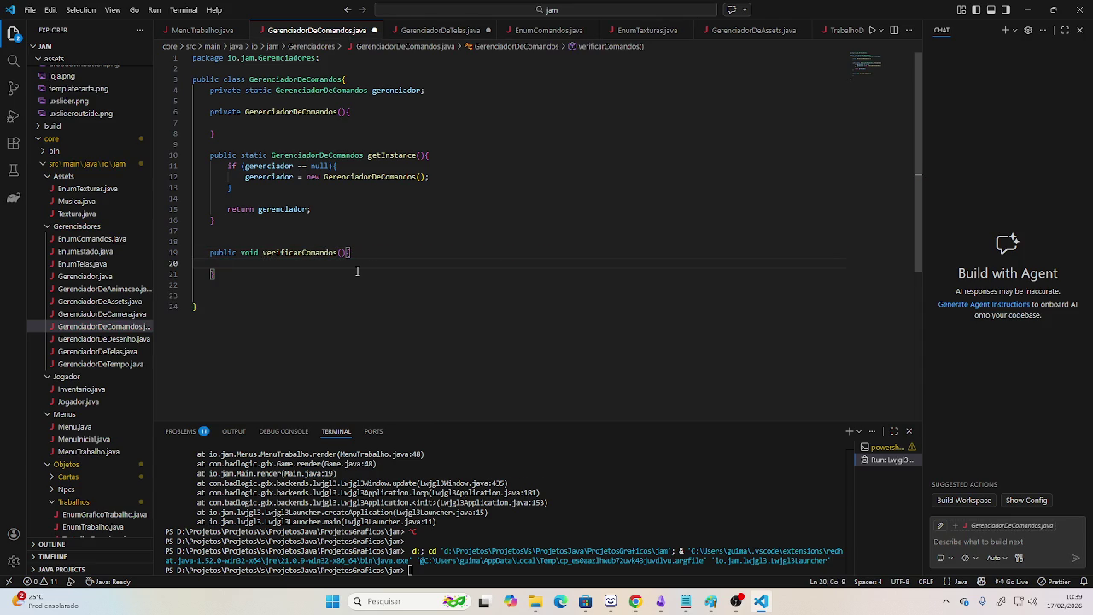
# Add imports for java.util.Map and java.util.HashMap below the package line.
pyautogui.press('Up')
pyautogui.press('Up')
pyautogui.press('Up')
pyautogui.press('Up')
pyautogui.press('Up')
pyautogui.press('Up')
pyautogui.press('Up')
pyautogui.press('Return')
pyautogui.write('import java.')
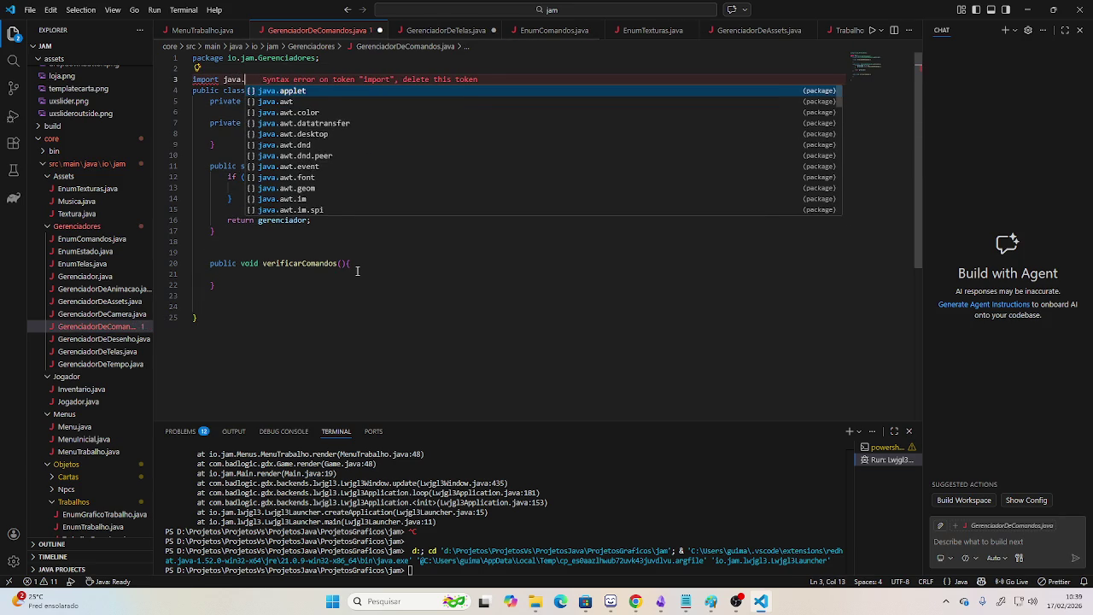
pyautogui.write('util.')
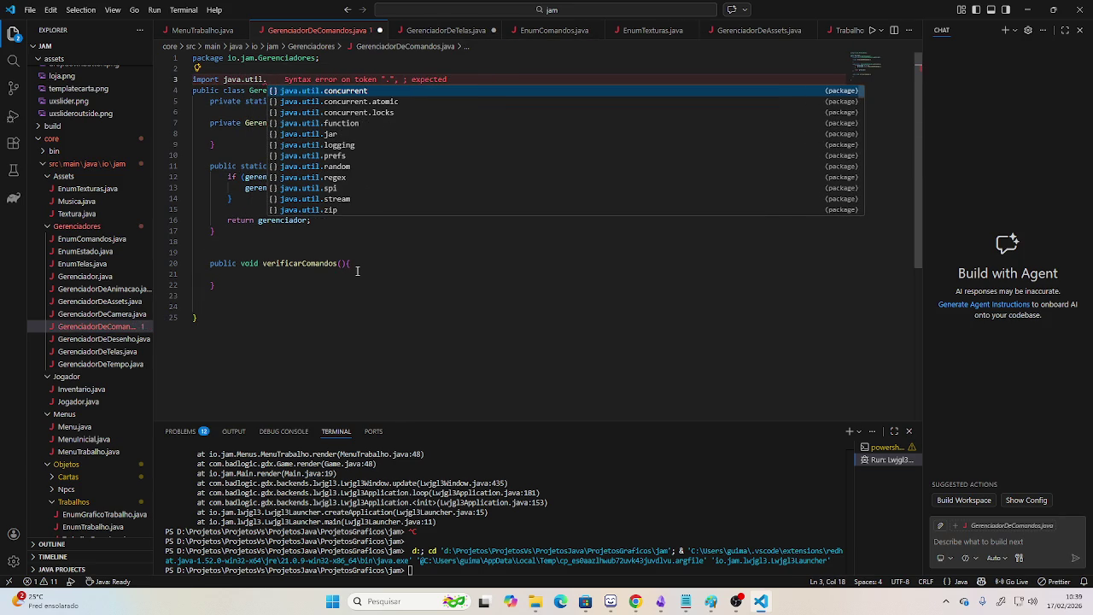
pyautogui.write('Map;')
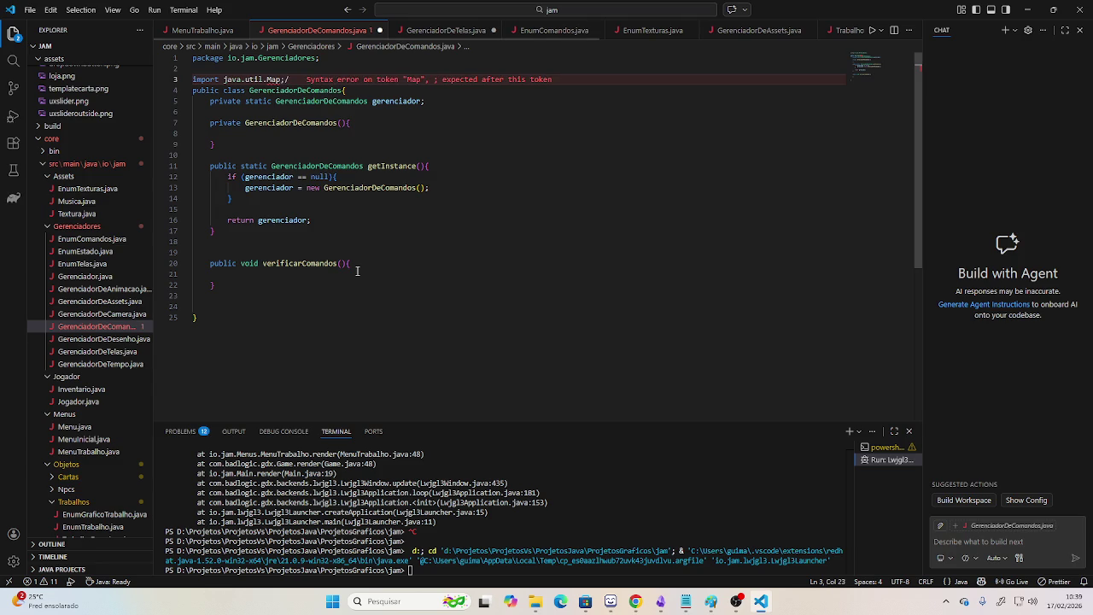
pyautogui.press('Return')
pyautogui.write('import java.util.HashMap;')
# Declare the field 'private Map<EnumComandos,Boolean> ativo;'.
pyautogui.press('Down')
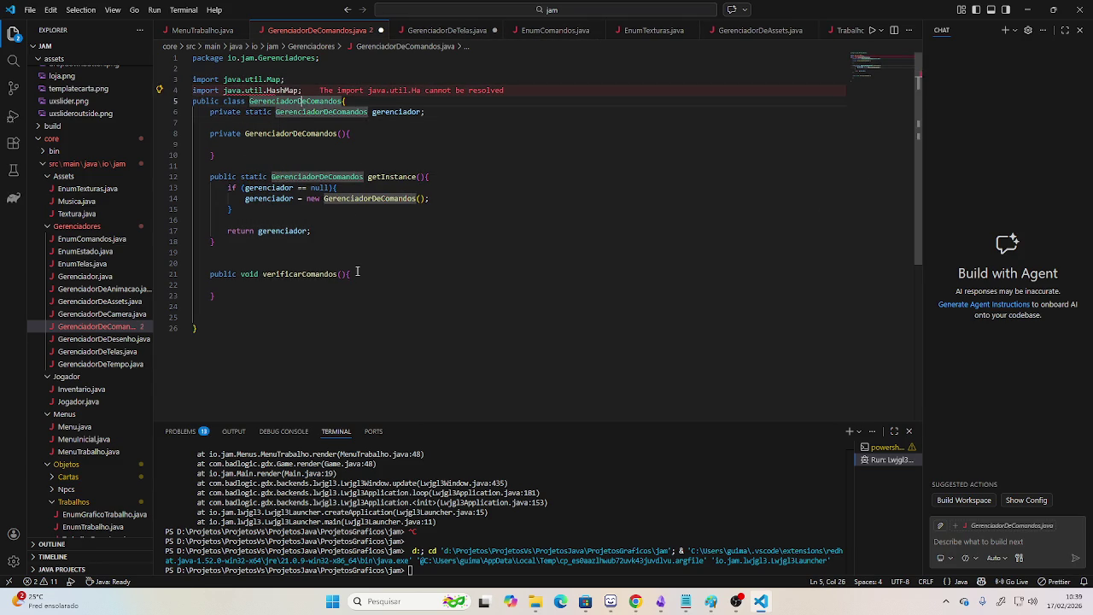
pyautogui.press('Down')
pyautogui.press('Down')
pyautogui.write('private ')
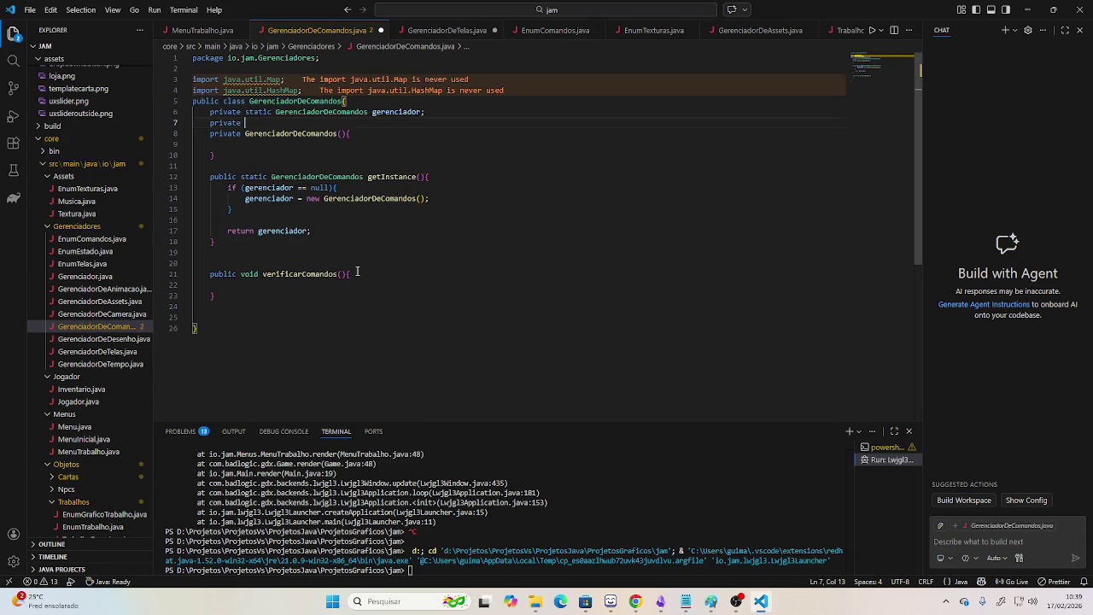
pyautogui.write('M')
pyautogui.press('Return')
pyautogui.write('<EnumComandos,Boolean>')
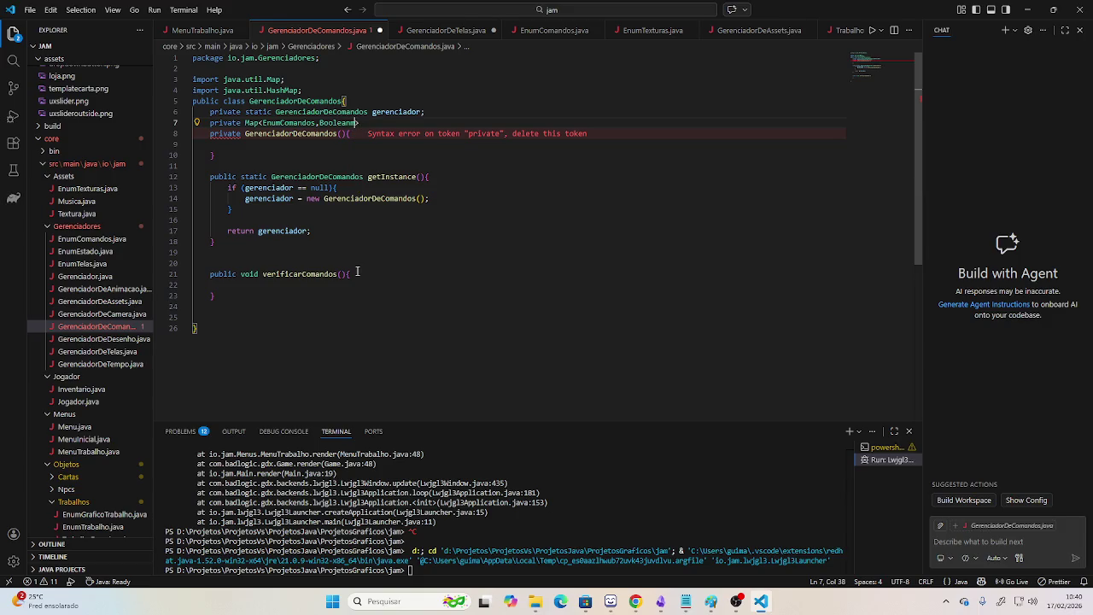
pyautogui.write('at')
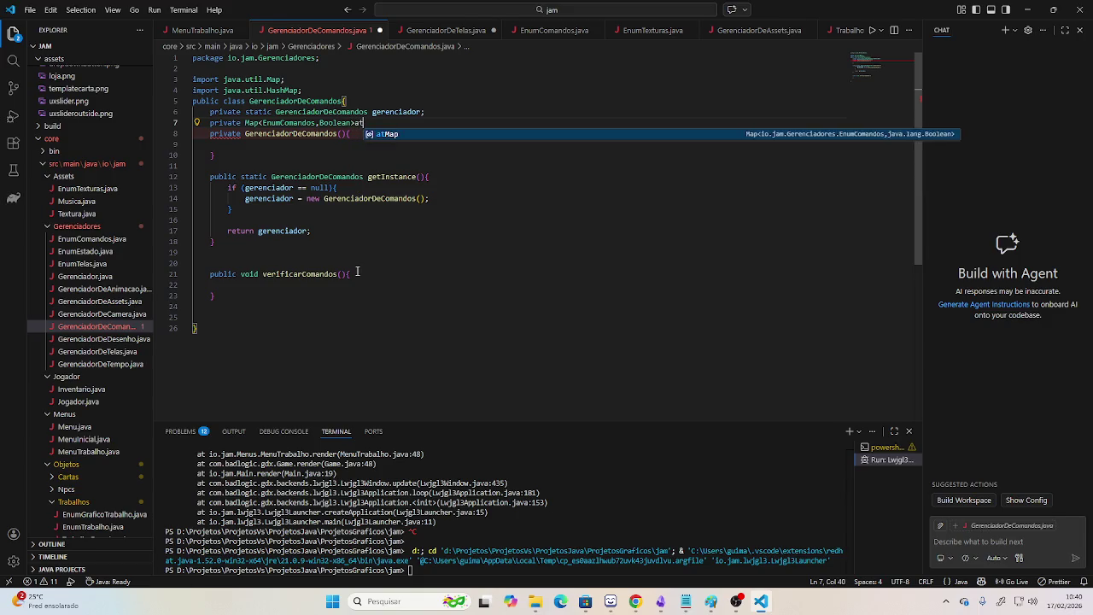
pyautogui.write('ivo;')
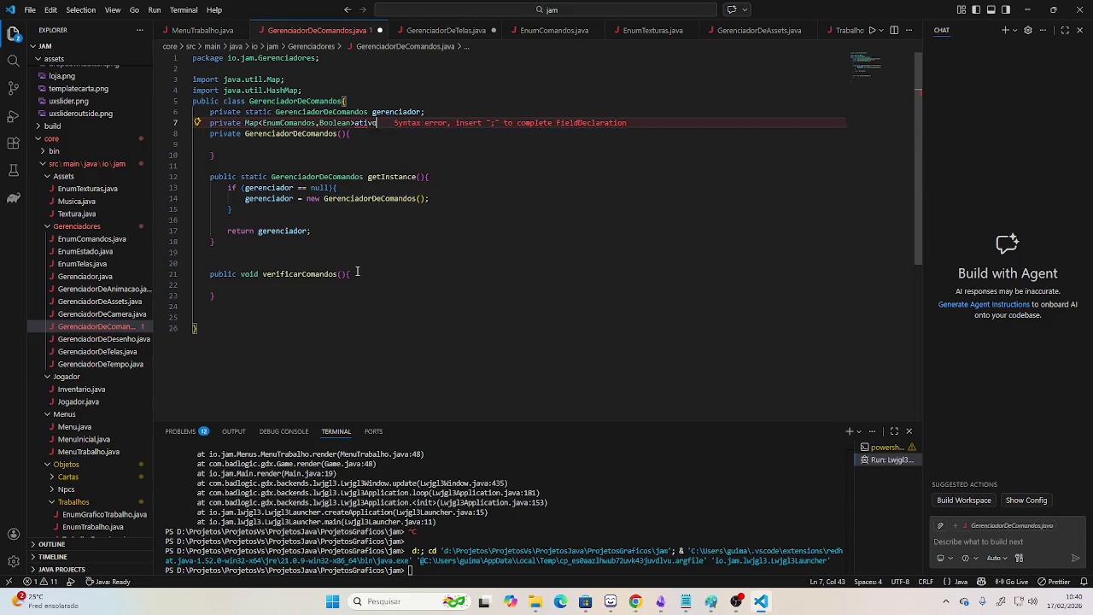
pyautogui.press('Down')
pyautogui.press('Down')
pyautogui.press('Down')
pyautogui.press('Down')
pyautogui.press('Down')
pyautogui.press('Down')
pyautogui.press('Down')
pyautogui.press('Down')
pyautogui.press('Down')
pyautogui.press('Down')
pyautogui.press('Down')
pyautogui.press('Down')
pyautogui.press('Down')
pyautogui.press('Down')
pyautogui.press('Down')
# Begin an if statement with Gdx.input in verificarComandos, then trim the condition.
pyautogui.press('Tab')
pyautogui.press('Tab')
pyautogui.write('if')
pyautogui.press('Return')
pyautogui.write('Gdx.input')
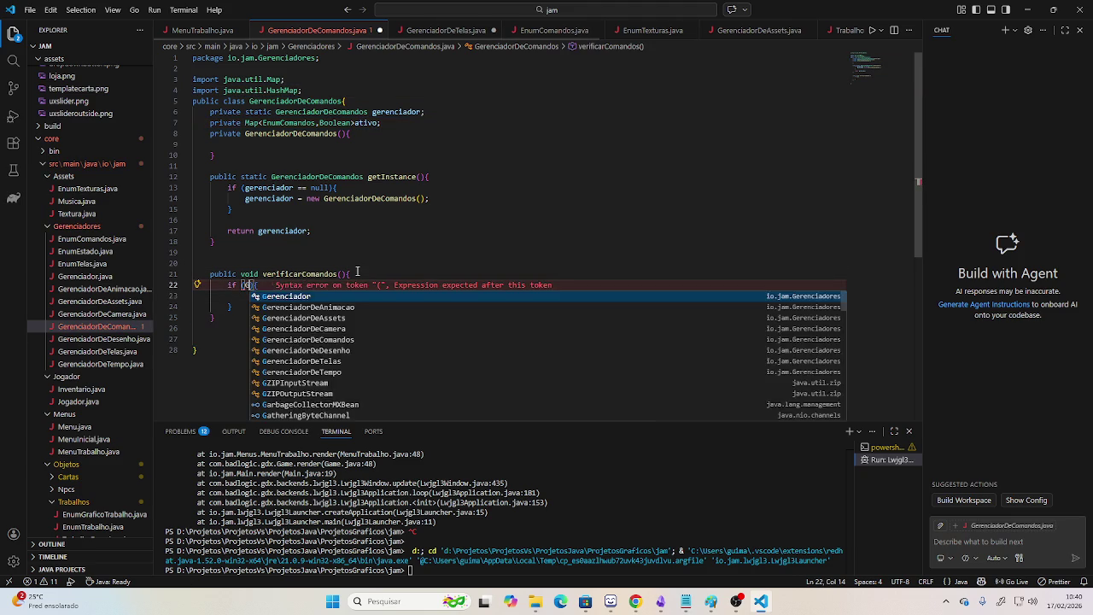
pyautogui.press('BackSpace')
pyautogui.press('BackSpace')
pyautogui.press('BackSpace')
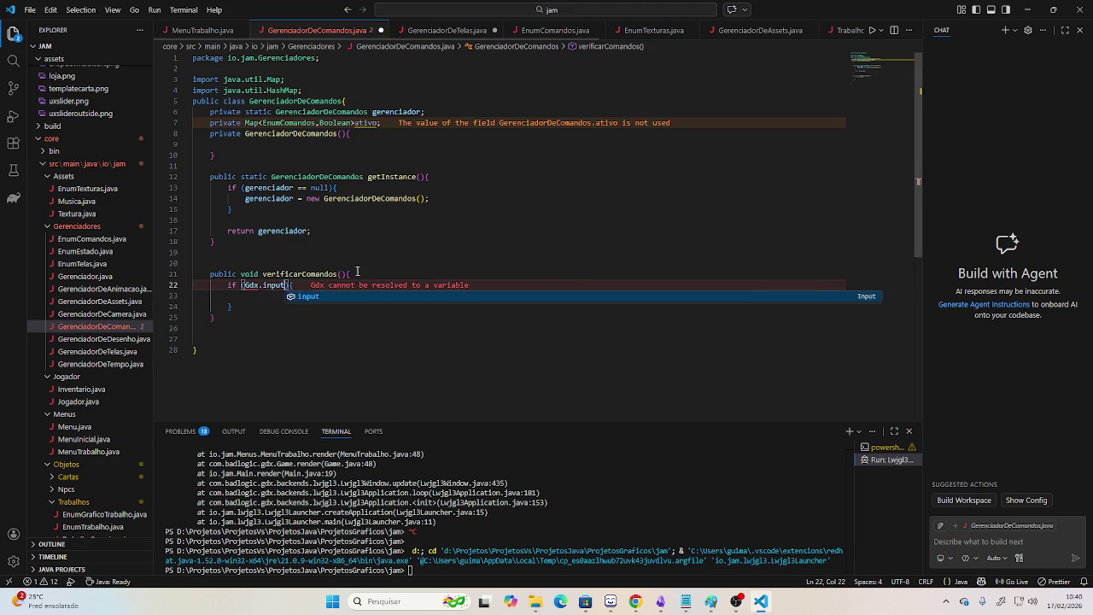
pyautogui.press('BackSpace')
pyautogui.press('BackSpace')
pyautogui.press('BackSpace')
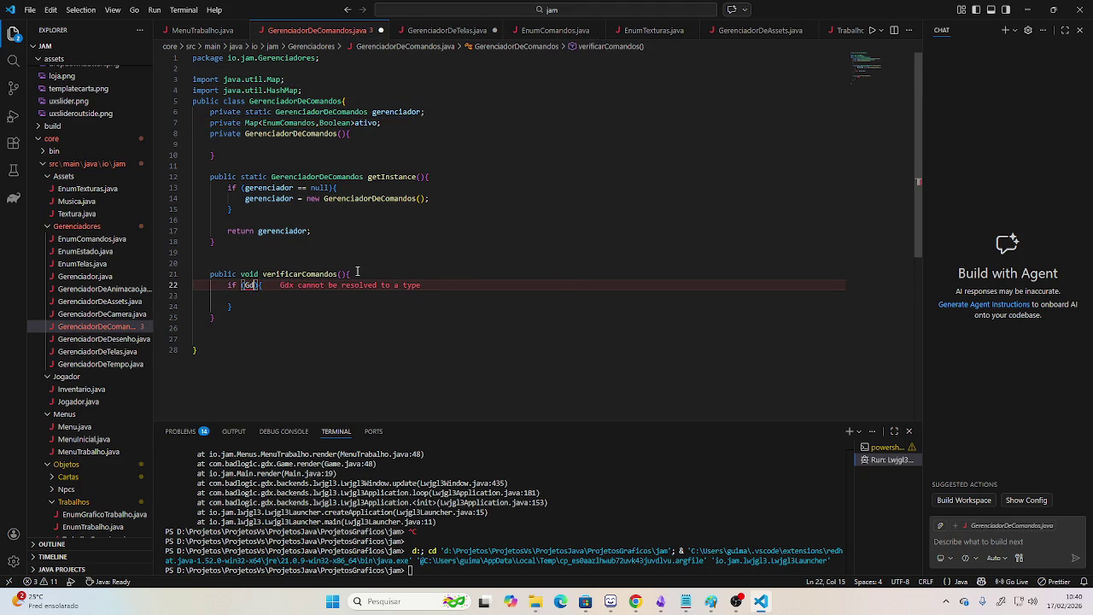
pyautogui.write('x')
pyautogui.write('x')
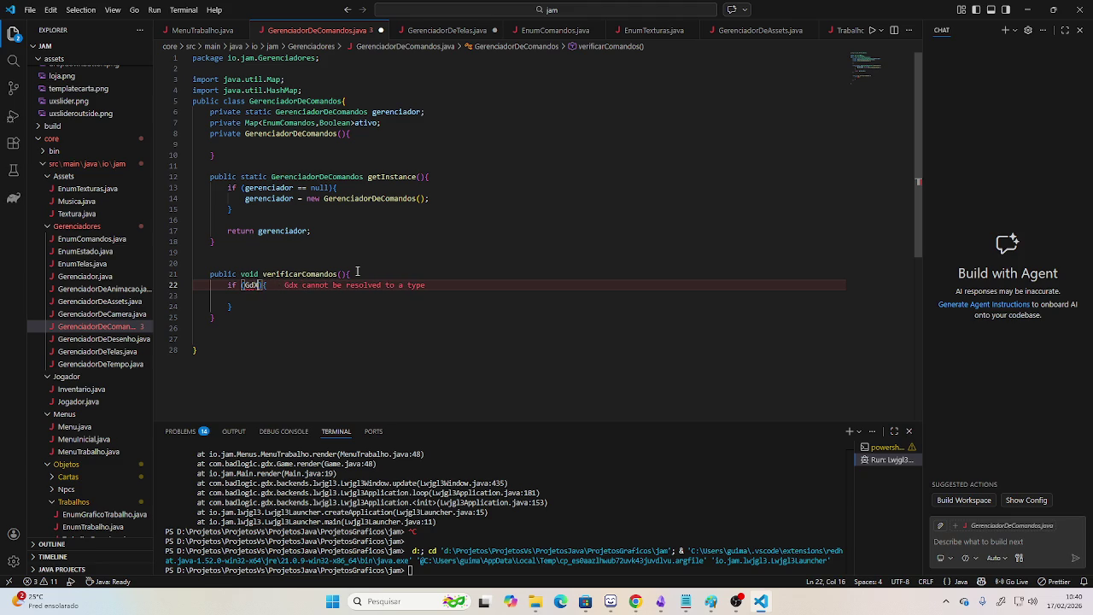
pyautogui.press('BackSpace')
pyautogui.press('BackSpace')
pyautogui.press('BackSpace')
pyautogui.write('G')
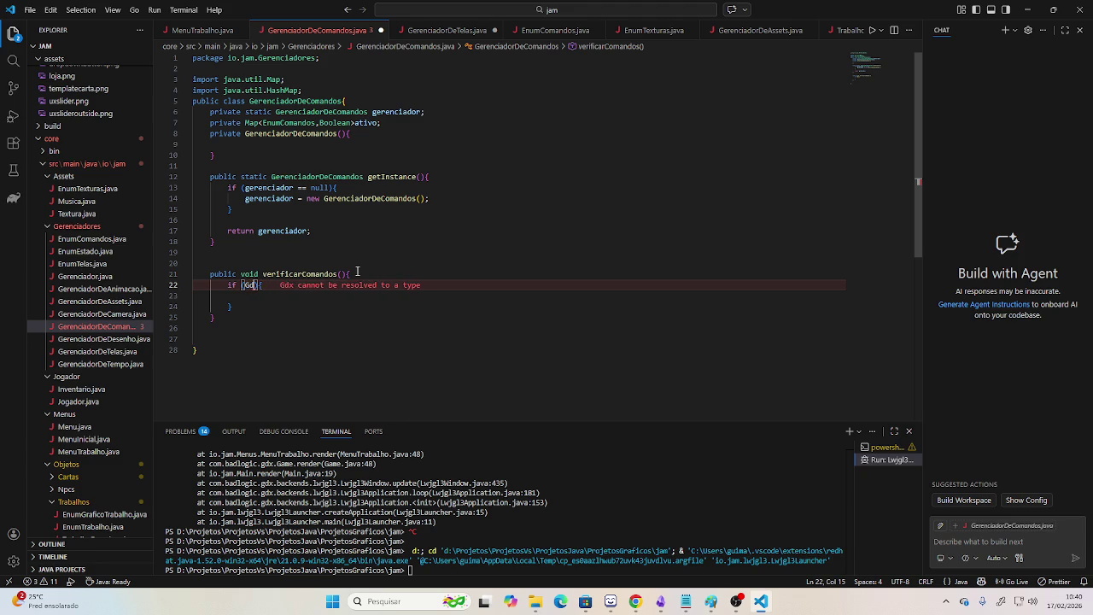
pyautogui.press('BackSpace')
pyautogui.press('Down')
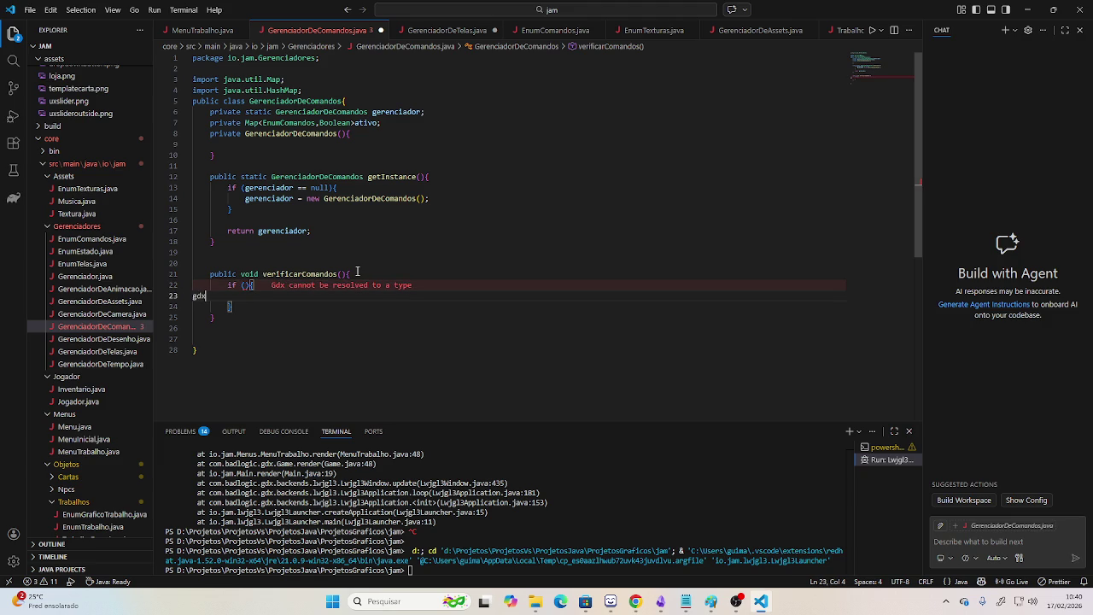
# Delete the unfinished if statement.
pyautogui.press('BackSpace')
pyautogui.press('Down')
pyautogui.hotkey('shift', 'Up')
pyautogui.hotkey('shift', 'Left')
pyautogui.hotkey('shift', 'Left')
pyautogui.press('BackSpace')
pyautogui.hotkey('ctrl', 'BackSpace')
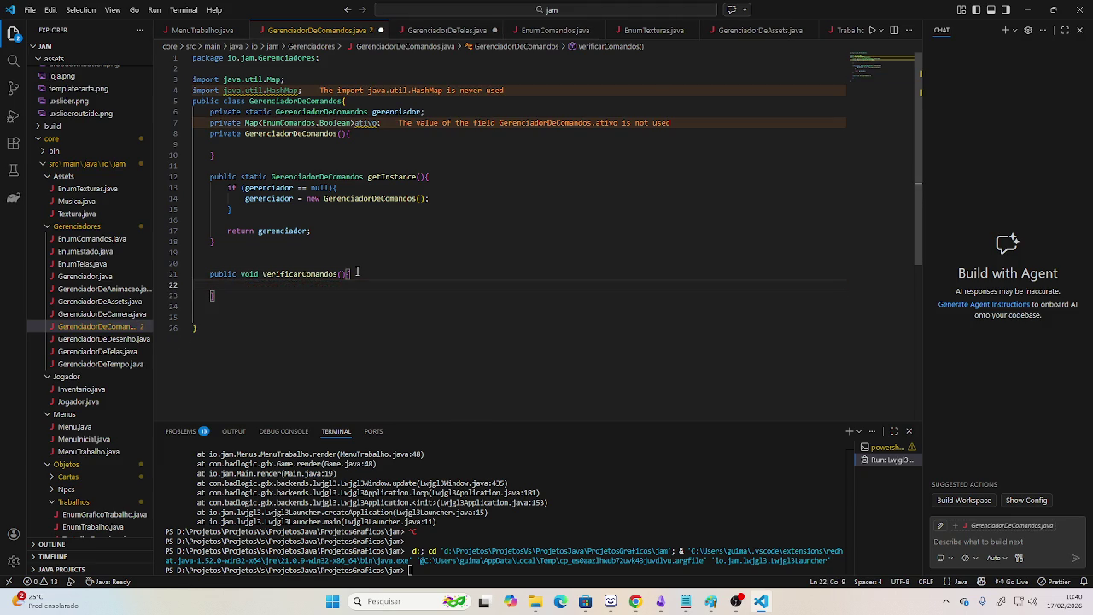
# Import Gdx and start if (Gdx.input.isKeyJustPressed(...)) in verificarComandos.
pyautogui.write('Gdx')
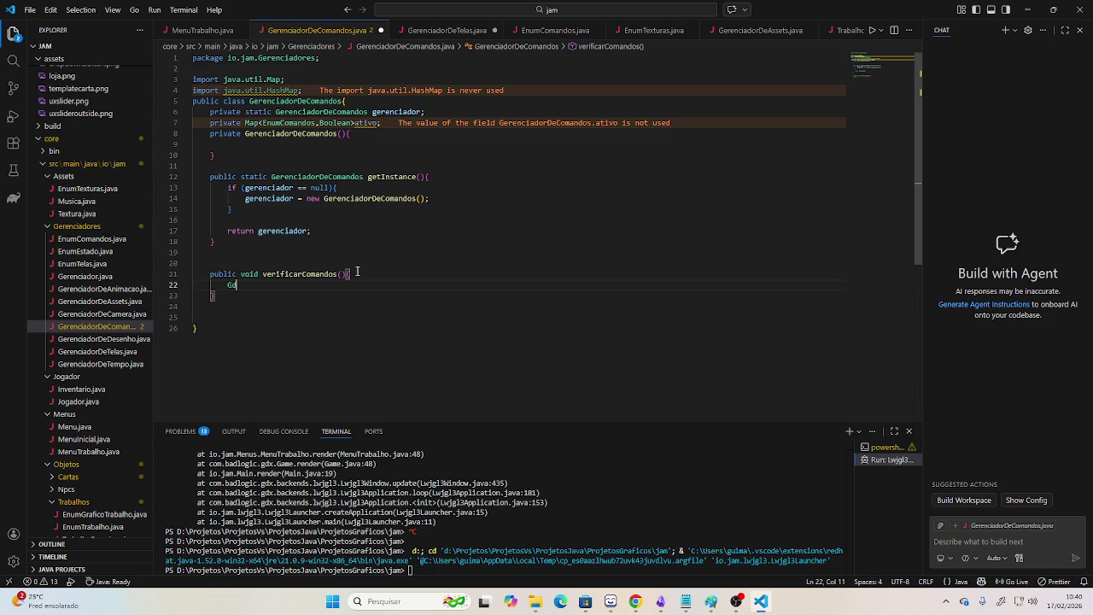
pyautogui.press('Return')
pyautogui.hotkey('ctrl', 'BackSpace')
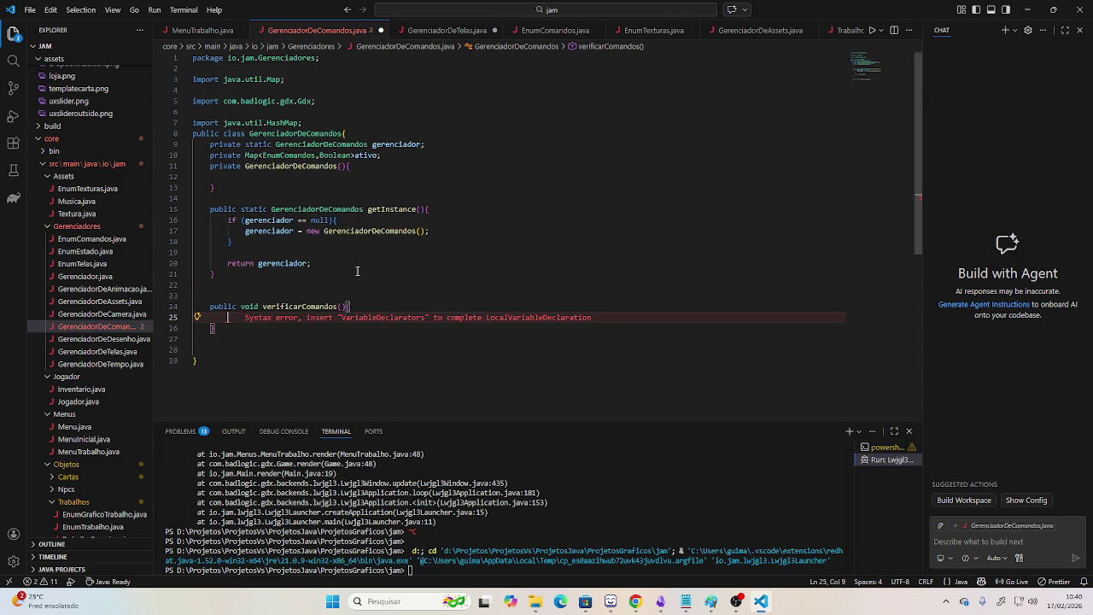
pyautogui.write('if (Gdx.in')
pyautogui.press('Return')
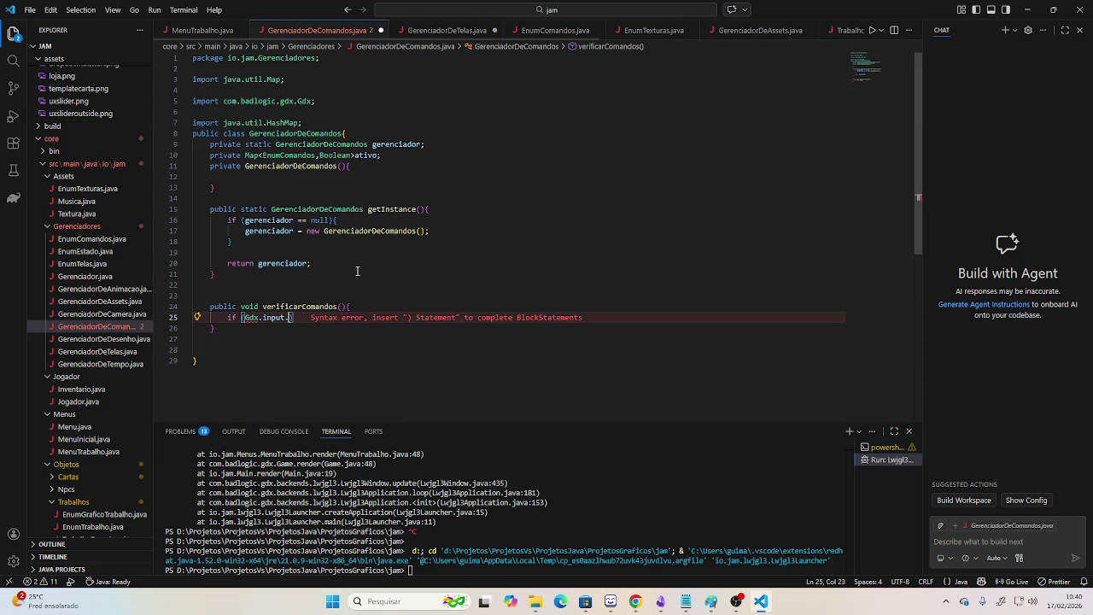
pyautogui.write('.')
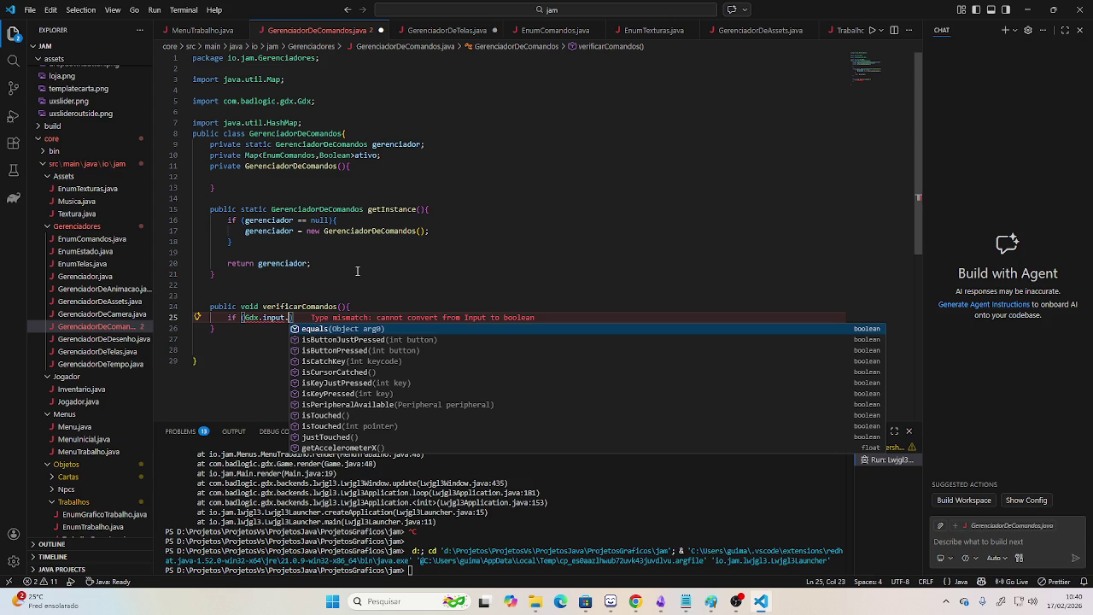
pyautogui.press('Down')
pyautogui.press('Down')
pyautogui.press('Down')
pyautogui.press('Down')
pyautogui.press('Down')
pyautogui.press('Return')
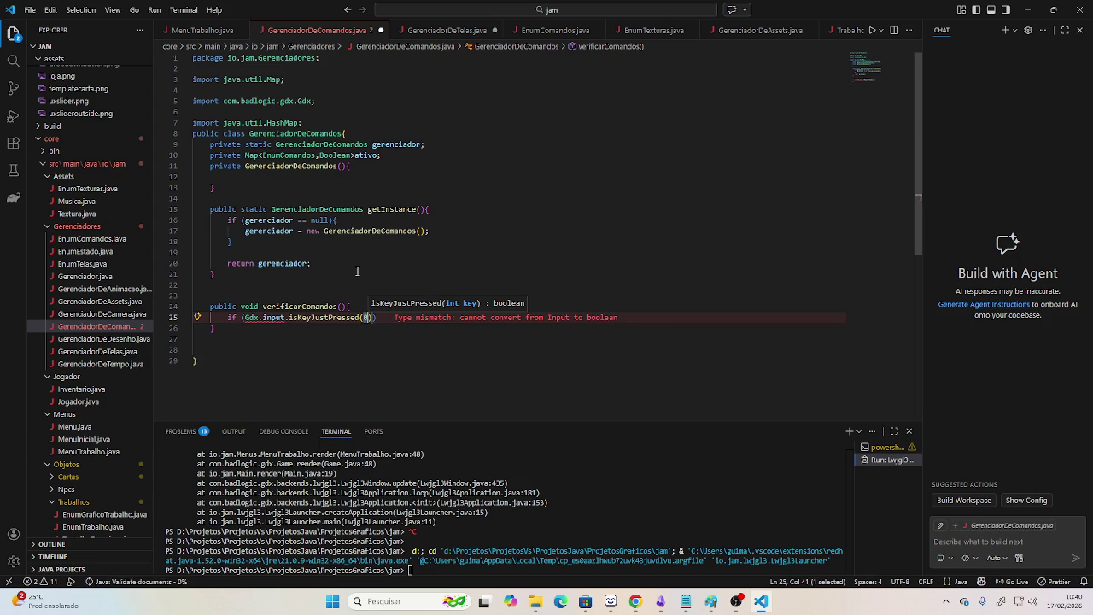
# Import Keys and make the condition check Keys.ESCAPE, opening the if block.
pyautogui.write('KeyJu')
pyautogui.press('BackSpace')
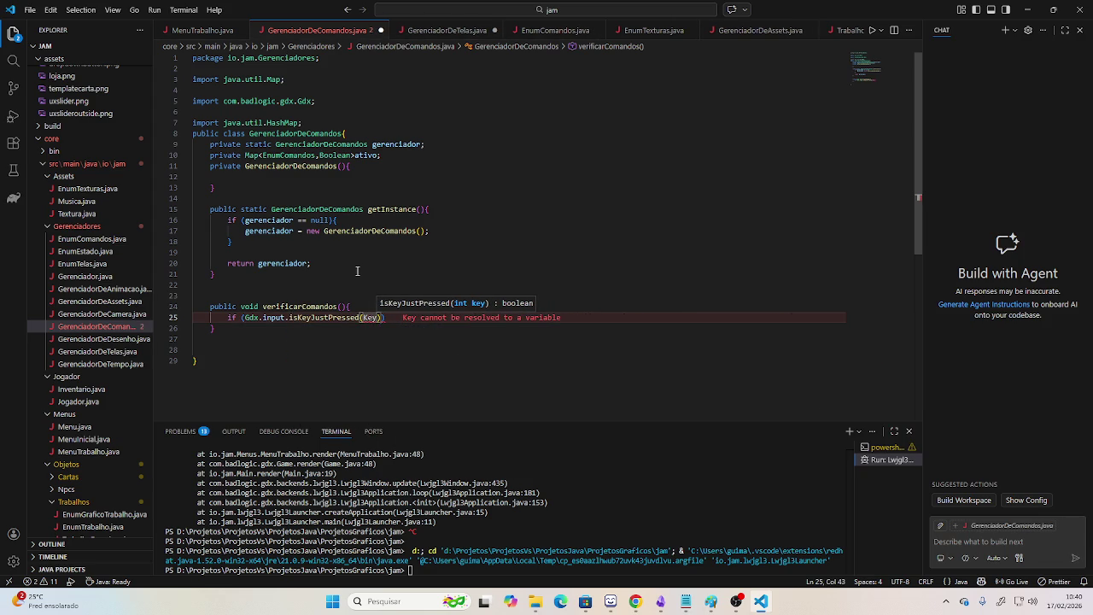
pyautogui.write('.')
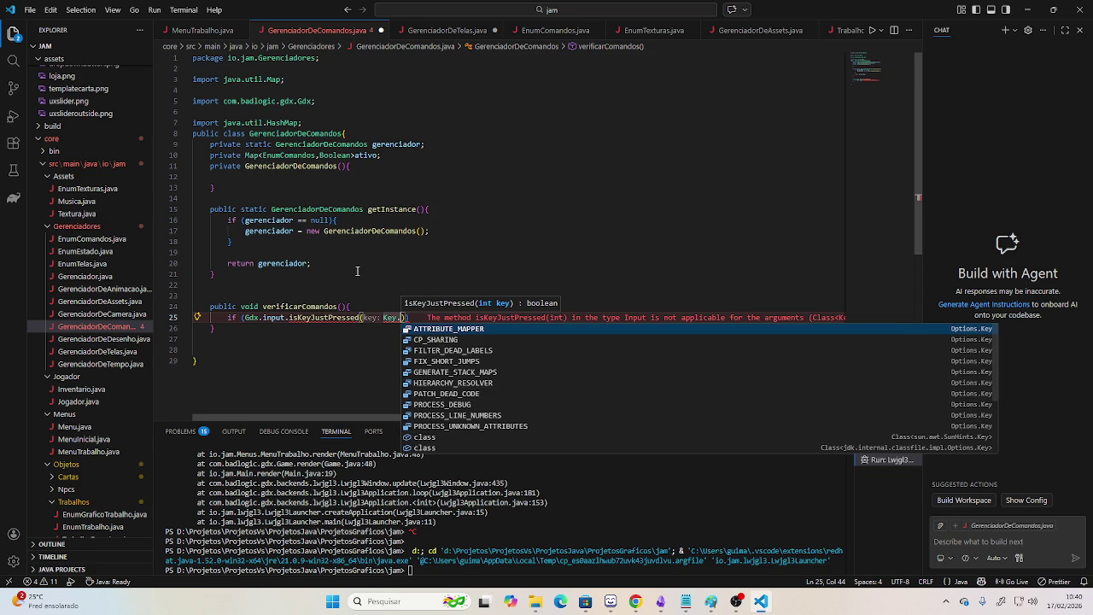
pyautogui.scroll(-3, 577, 408)
pyautogui.scroll(3, 577, 412)
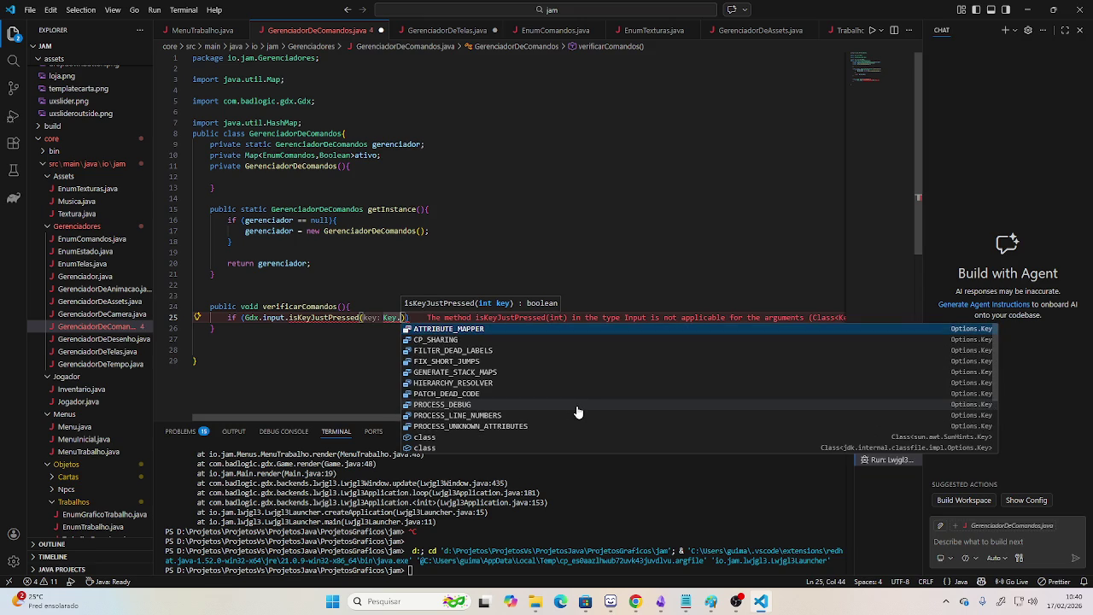
pyautogui.press('BackSpace')
pyautogui.write('s')
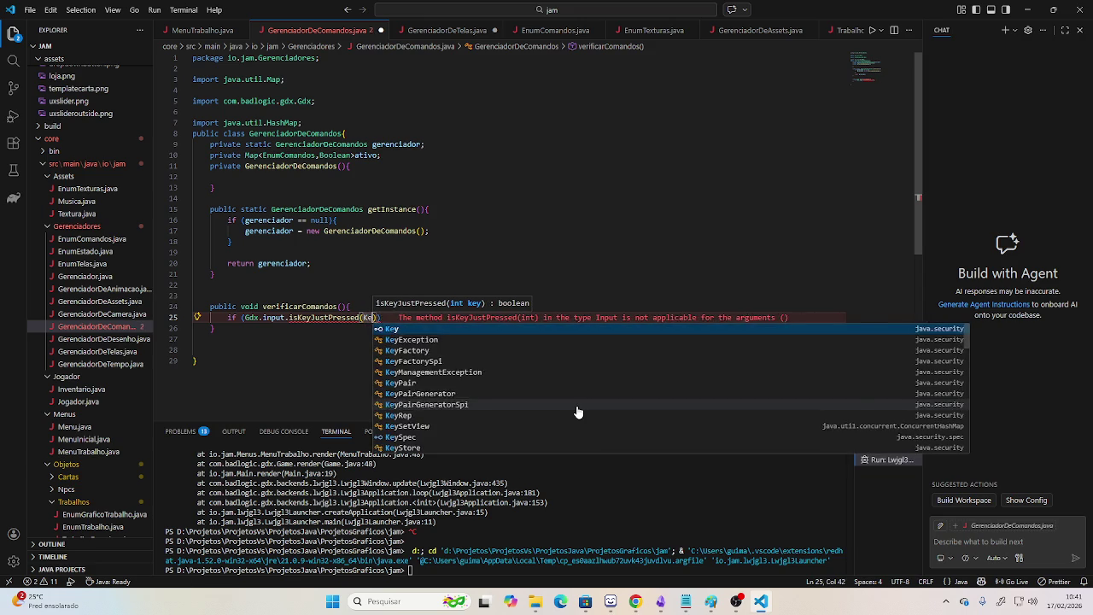
pyautogui.press('Return')
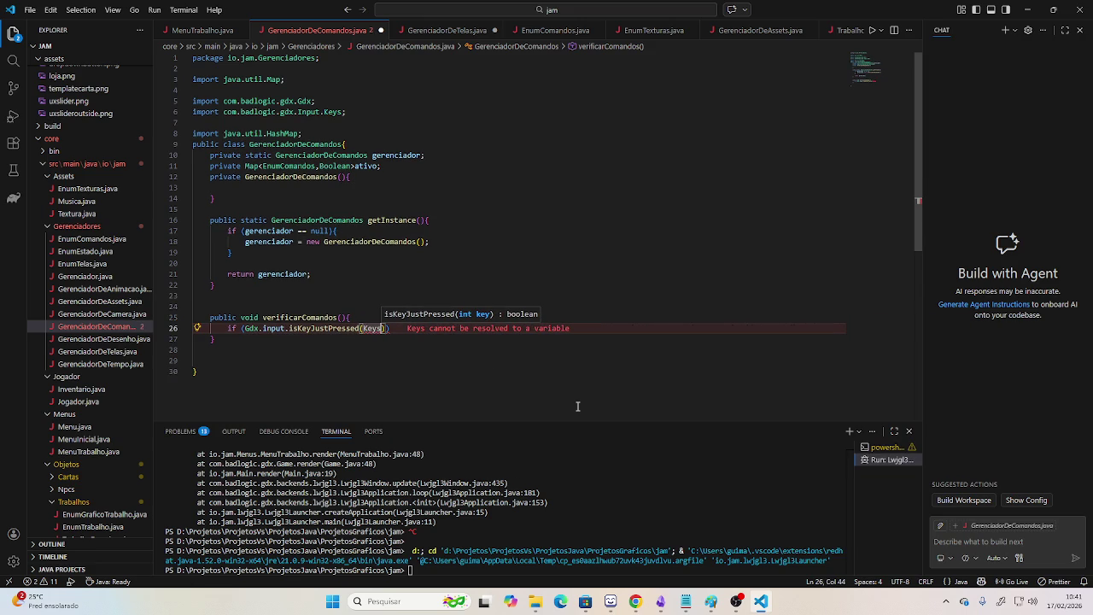
pyautogui.write('.')
pyautogui.scroll(-4, 597, 386)
pyautogui.scroll(-4, 588, 387)
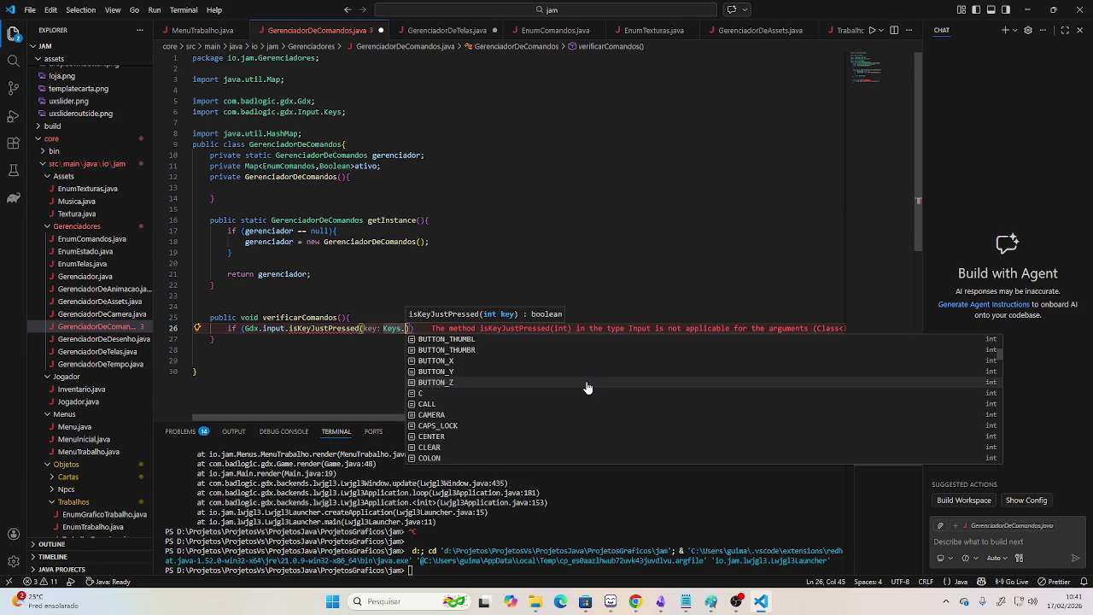
pyautogui.write('ESC')
pyautogui.click(456, 361)
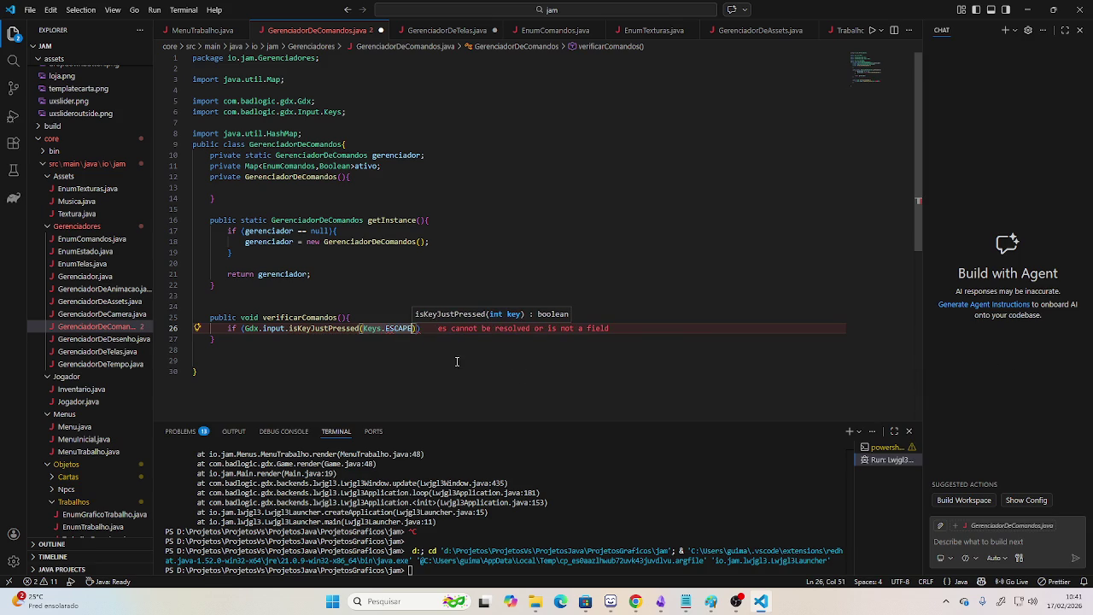
pyautogui.write(')){')
# Start an ativo.put call inside the ESCAPE if block.
pyautogui.press('Return')
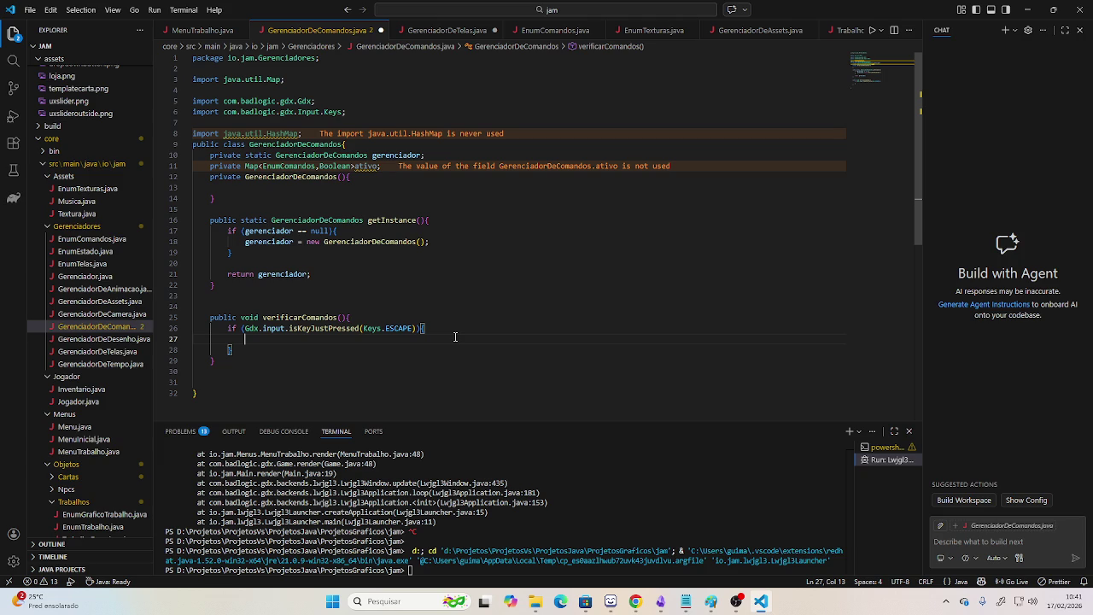
pyautogui.write('ativo.;')
pyautogui.press('BackSpace')
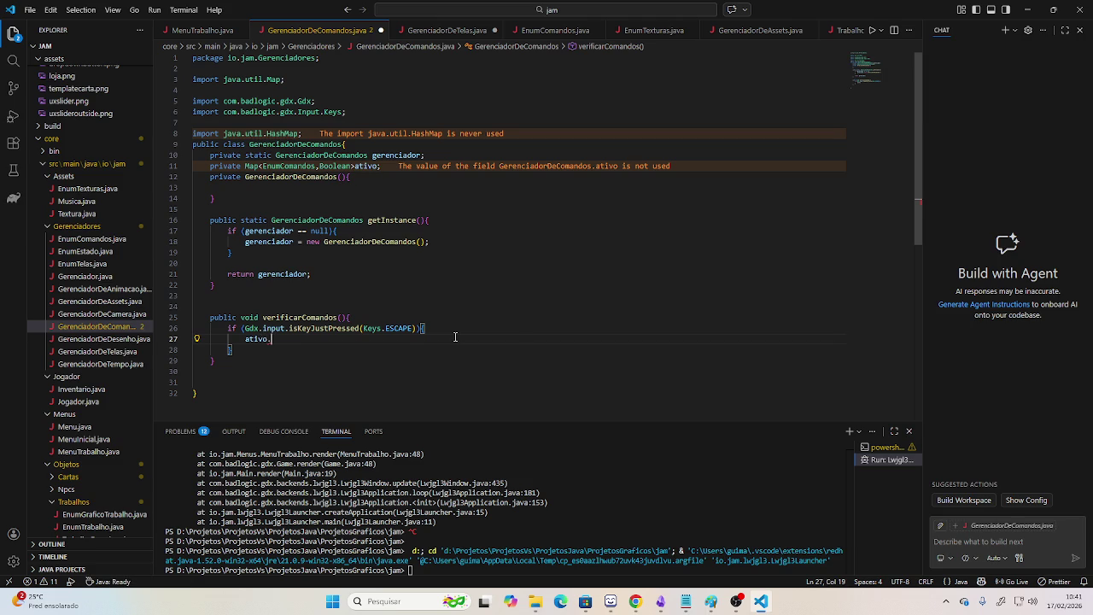
pyautogui.write('put')
pyautogui.press('Return')
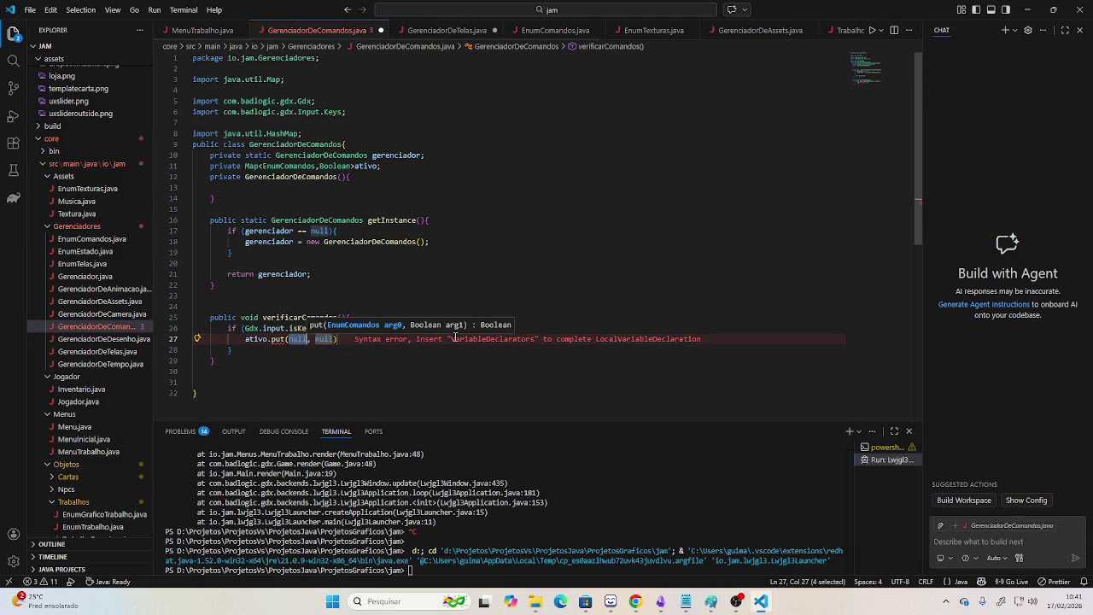
pyautogui.write('tipo')
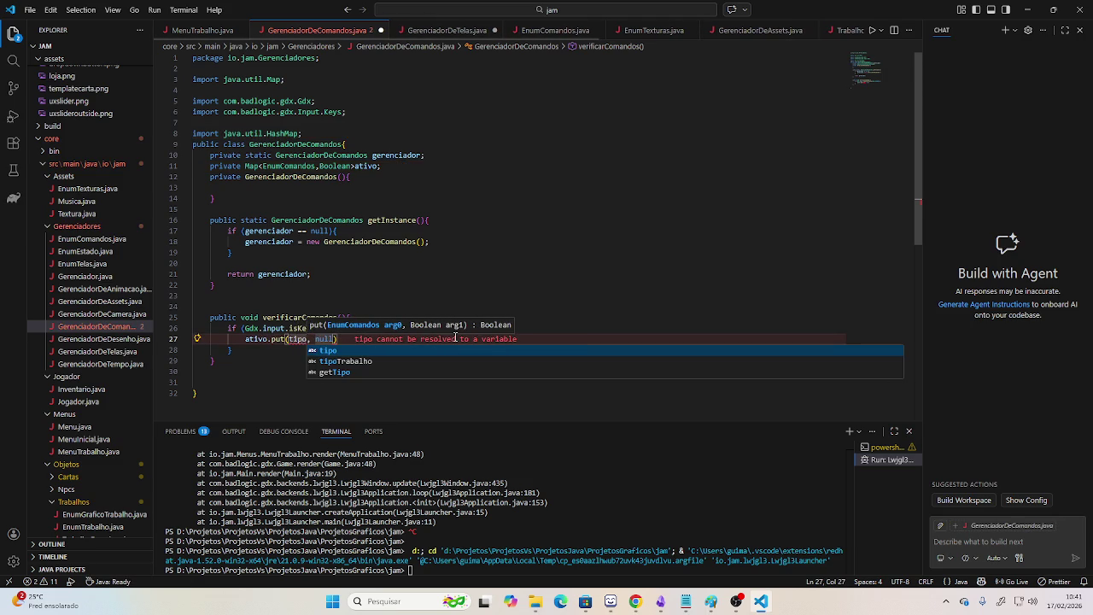
pyautogui.press('BackSpace')
pyautogui.press('BackSpace')
pyautogui.press('BackSpace')
pyautogui.press('BackSpace')
# Complete it as ativo.put(EnumComandos.Esc, true); and save the file.
pyautogui.write('Enum')
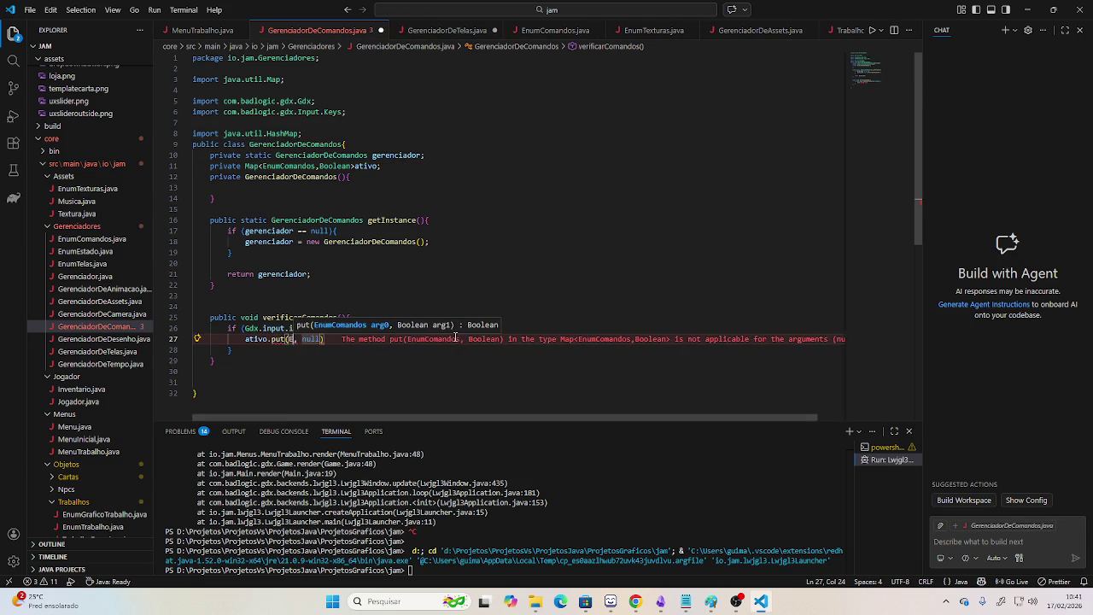
pyautogui.press('Return')
pyautogui.write('.E')
pyautogui.press('Return')
pyautogui.press('Tab')
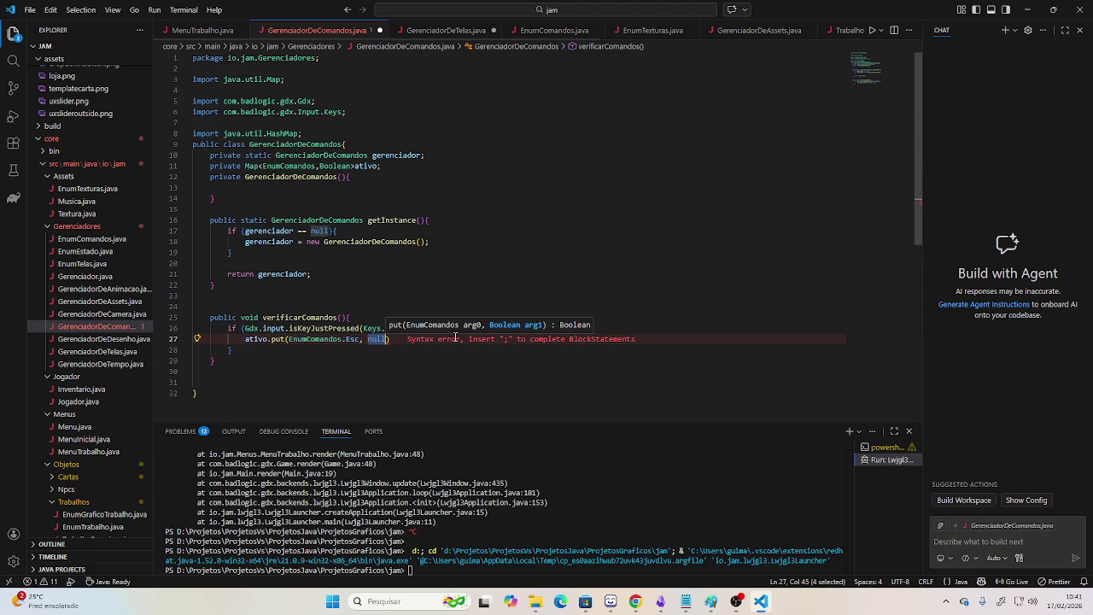
pyautogui.write('tr')
pyautogui.press('Return')
pyautogui.write(');')
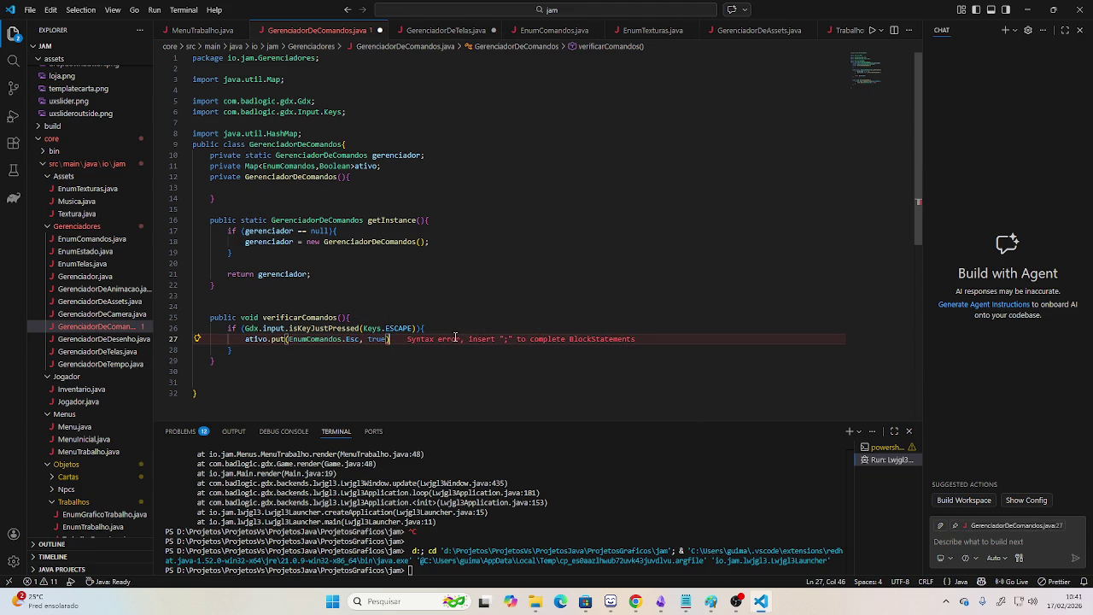
pyautogui.hotkey('ctrl', 's')
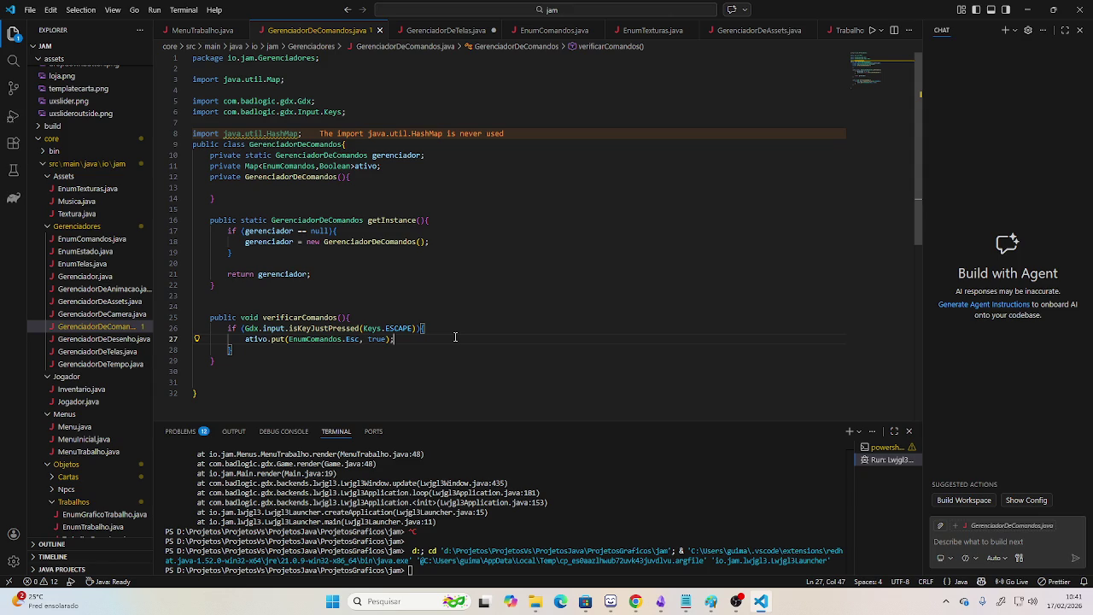
# Copy the ESCAPE if block and start a new line below it.
pyautogui.press('Down')
pyautogui.hotkey('shift', 'Up')
pyautogui.hotkey('shift', 'Up')
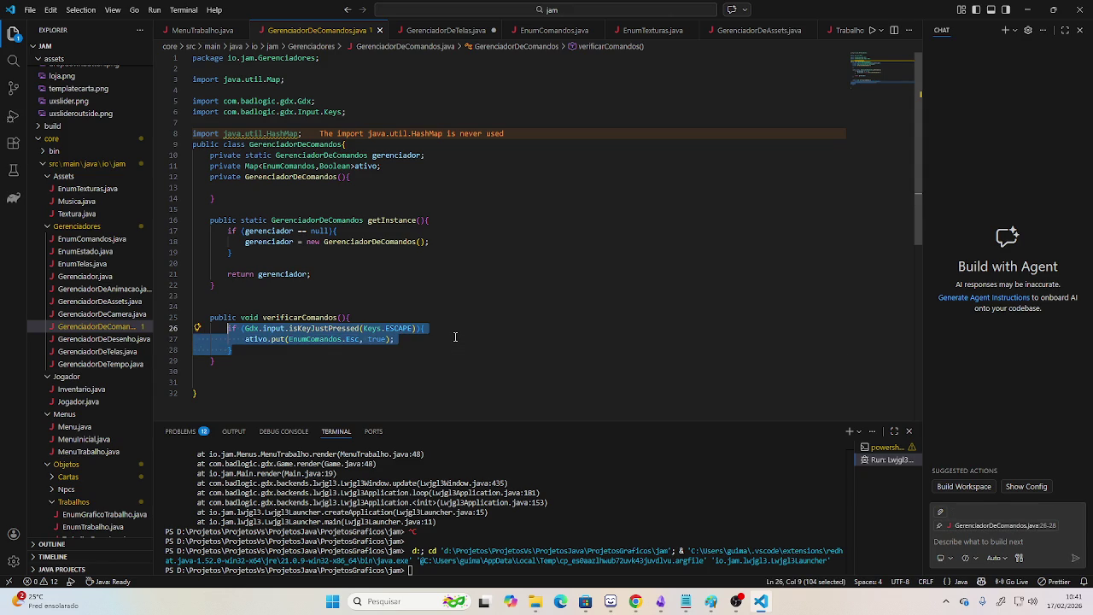
pyautogui.press('Right')
pyautogui.press('Return')
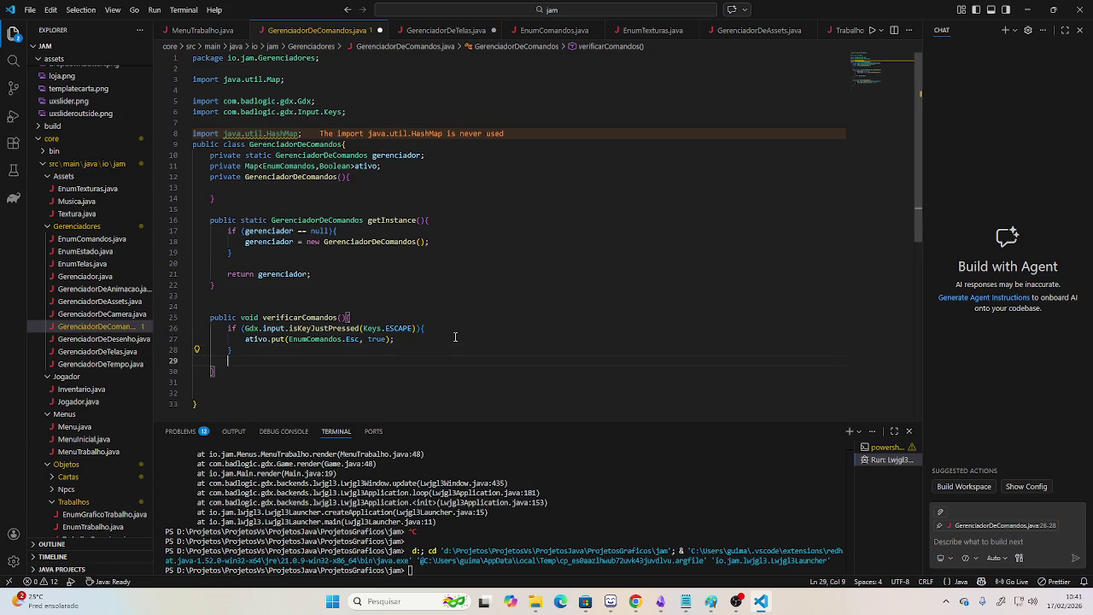
# Paste a copy of the ESCAPE block below and change its key to Keys.TAB.
pyautogui.press('Return')
pyautogui.write('if (Gdx.input.isKeyJustPressed(Keys.ESCAPE)){             ativo.put(EnumComandos.Esc, true);         }')
pyautogui.press('Left')
pyautogui.press('Left')
pyautogui.hotkey('ctrl', 'shift', 'Left')
pyautogui.write('Ta')
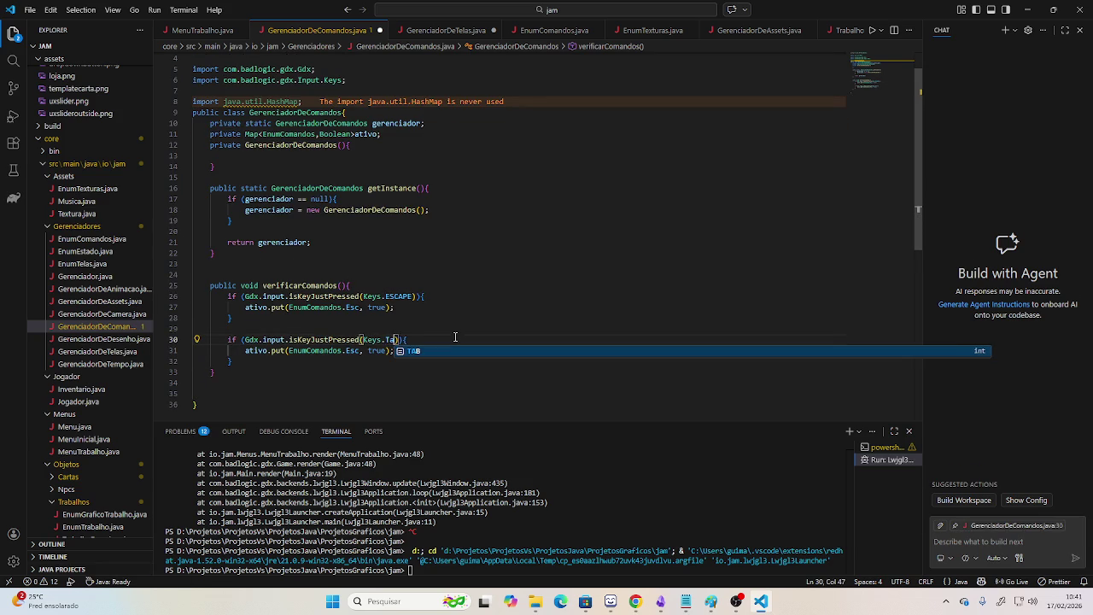
pyautogui.press('Tab')
# Change the copied put argument to EnumComandos.tab and save the file.
pyautogui.press('Down')
pyautogui.press('Left')
pyautogui.press('Left')
pyautogui.press('Left')
pyautogui.press('Left')
pyautogui.hotkey('ctrl', 'shift', 'Left')
pyautogui.write('tab')
pyautogui.press('Escape')
pyautogui.click(431, 322)
pyautogui.hotkey('ctrl', 's')
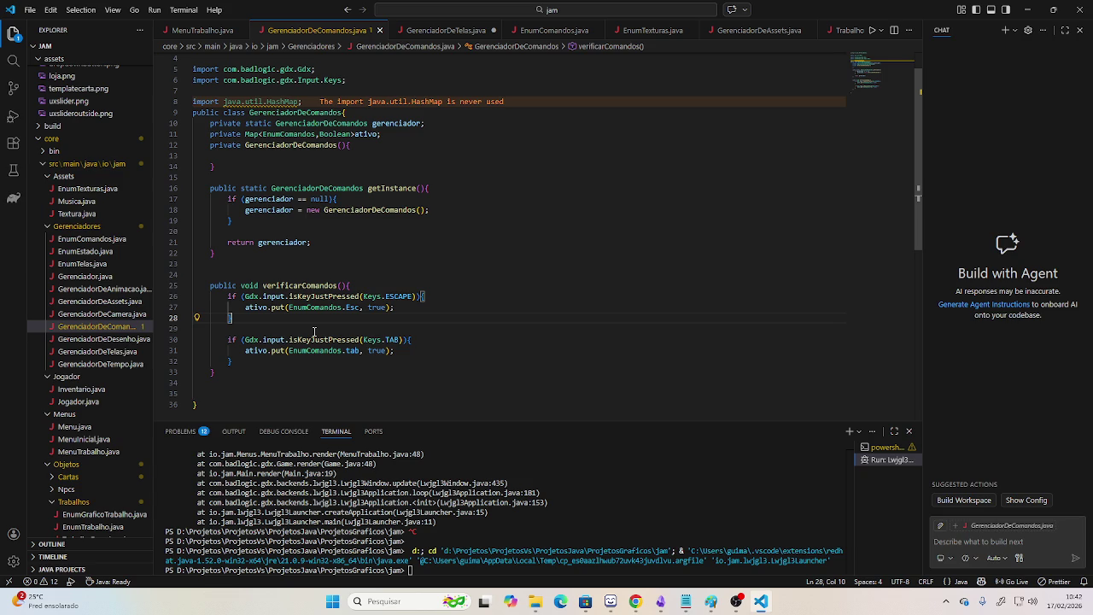
pyautogui.scroll(-3, 314, 331)
pyautogui.click(281, 298)
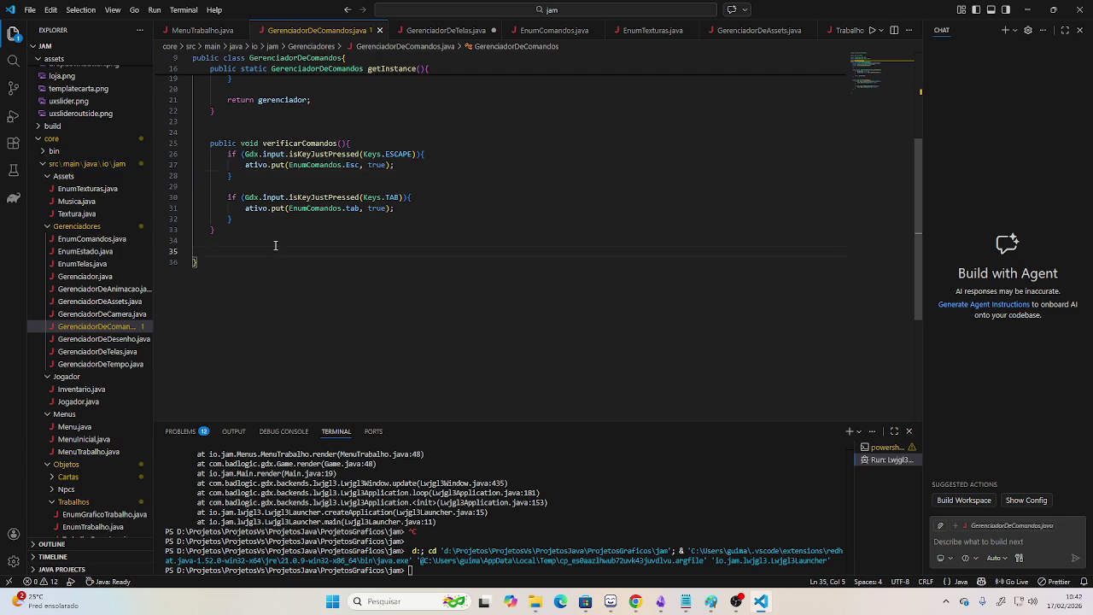
# Add a private void setarComando(EnumComandos tipo) method after verificarComandos.
pyautogui.scroll(1, 281, 265)
pyautogui.write('private void ')
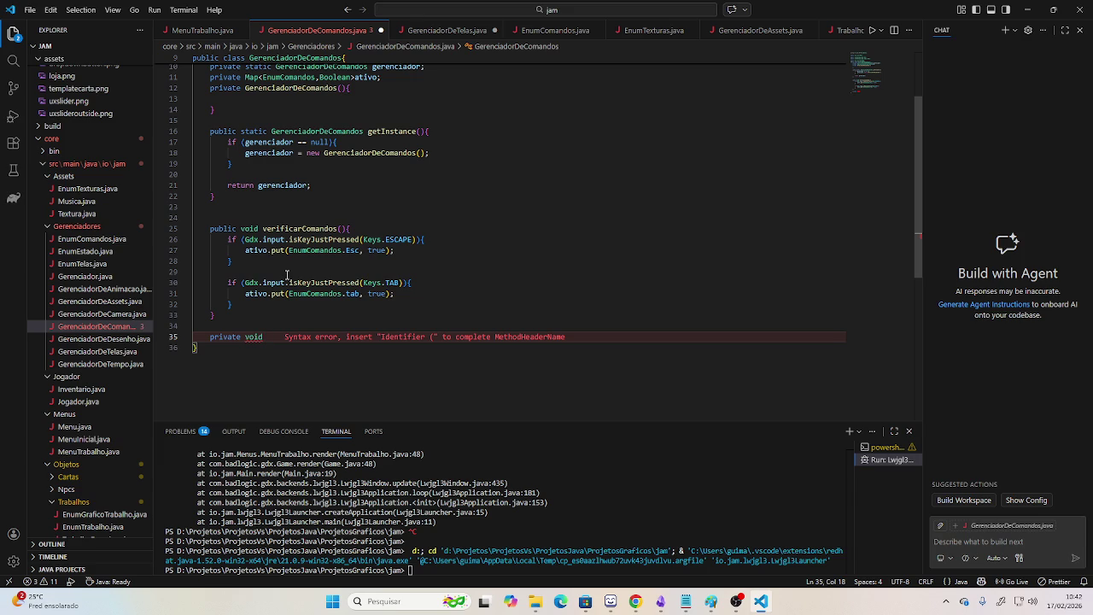
pyautogui.write('setar')
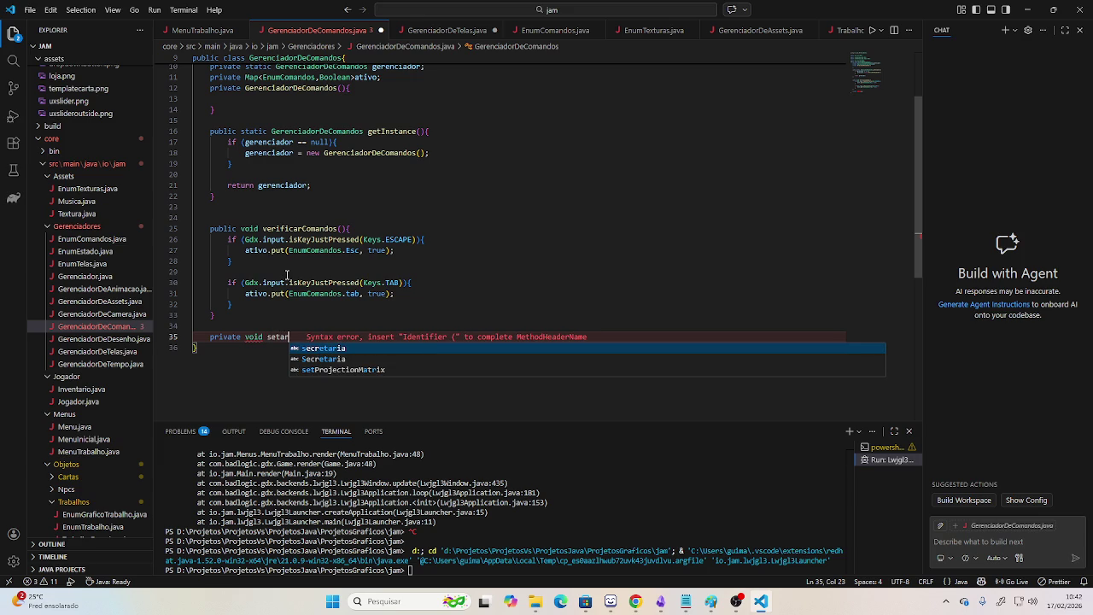
pyautogui.write('Comando(){')
pyautogui.press('Return')
pyautogui.press('Up')
pyautogui.press('End')
pyautogui.press('Left')
pyautogui.press('Left')
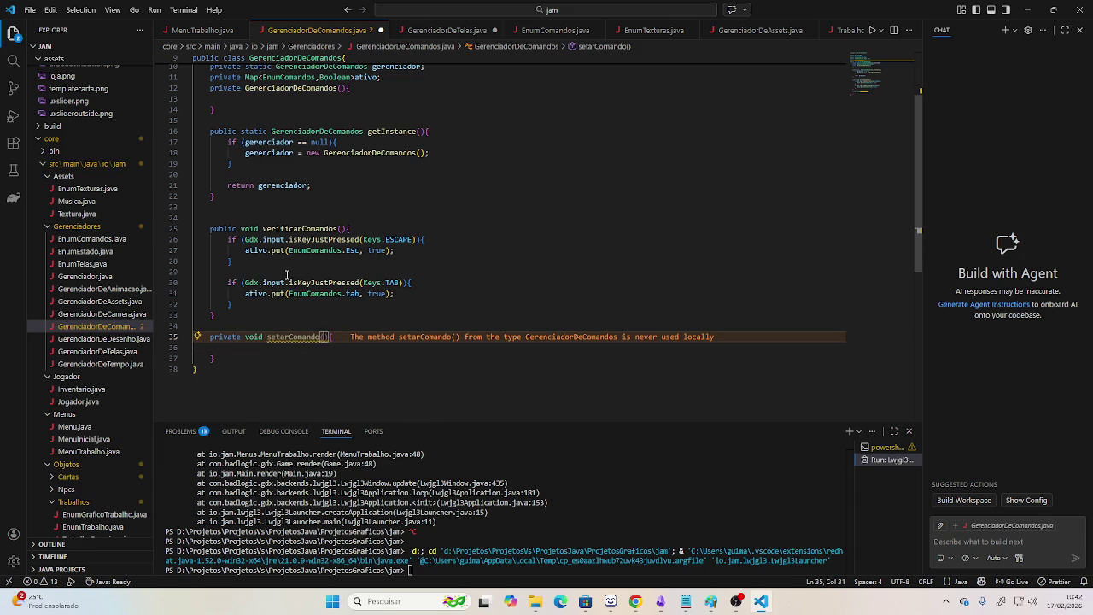
pyautogui.write('EnumComandos tipo')
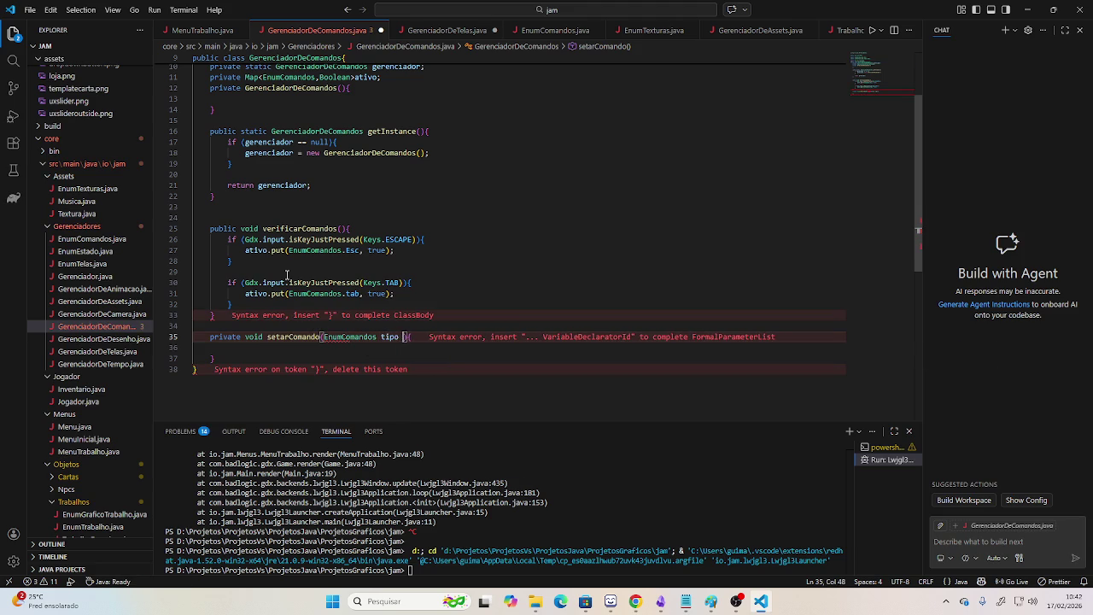
pyautogui.press('Down')
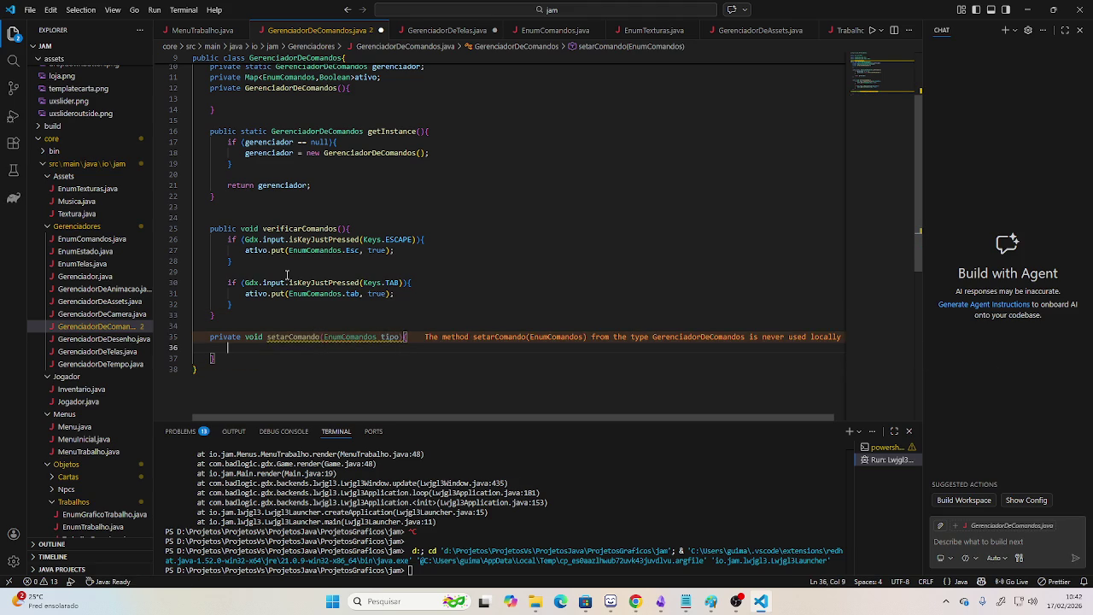
# Add an if statement to setarComando with an ativo.equals condition.
pyautogui.write('if (){')
pyautogui.press('Return')
pyautogui.press('Up')
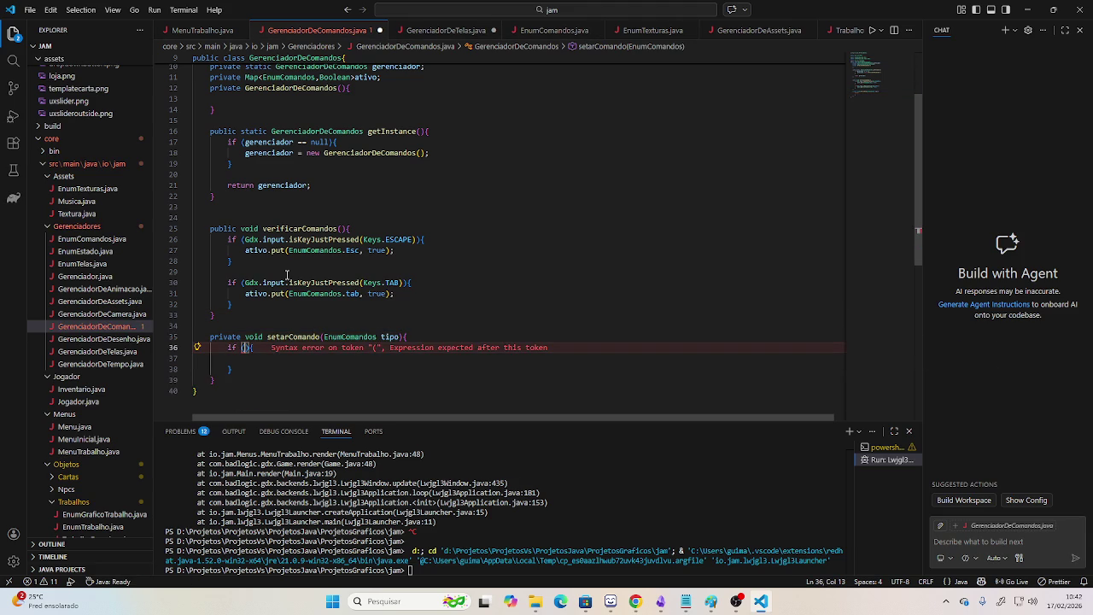
pyautogui.write('ativ')
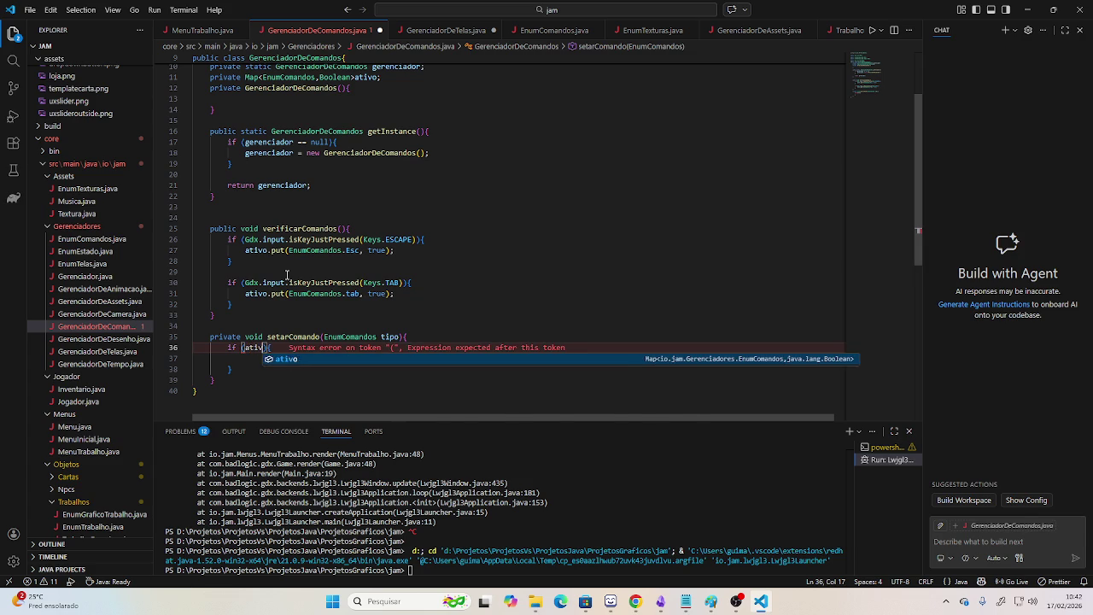
pyautogui.write('o.')
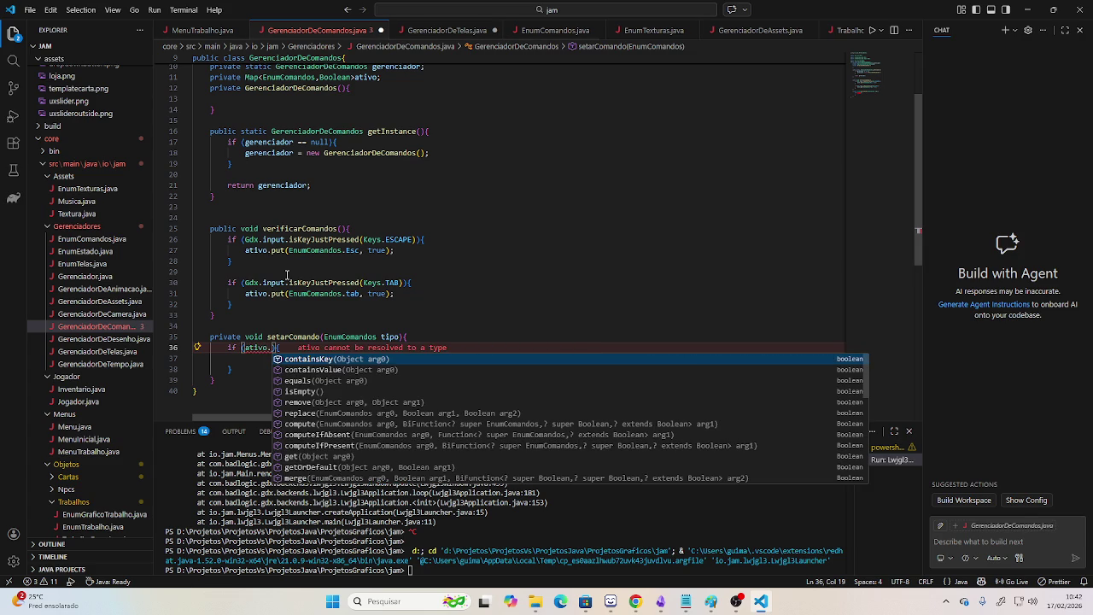
pyautogui.press('Down')
pyautogui.press('Down')
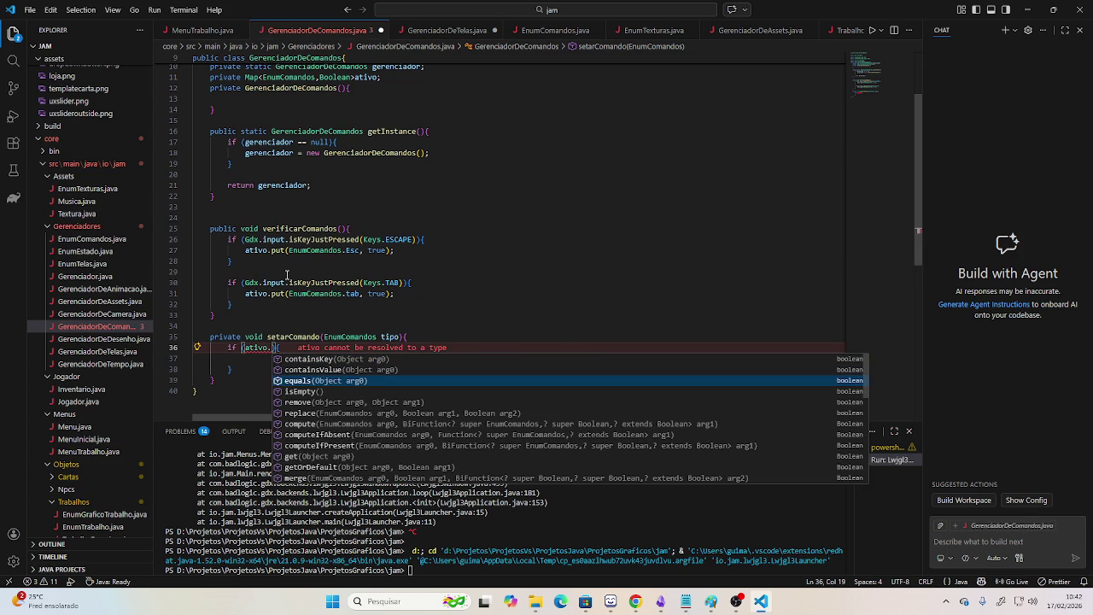
pyautogui.press('Return')
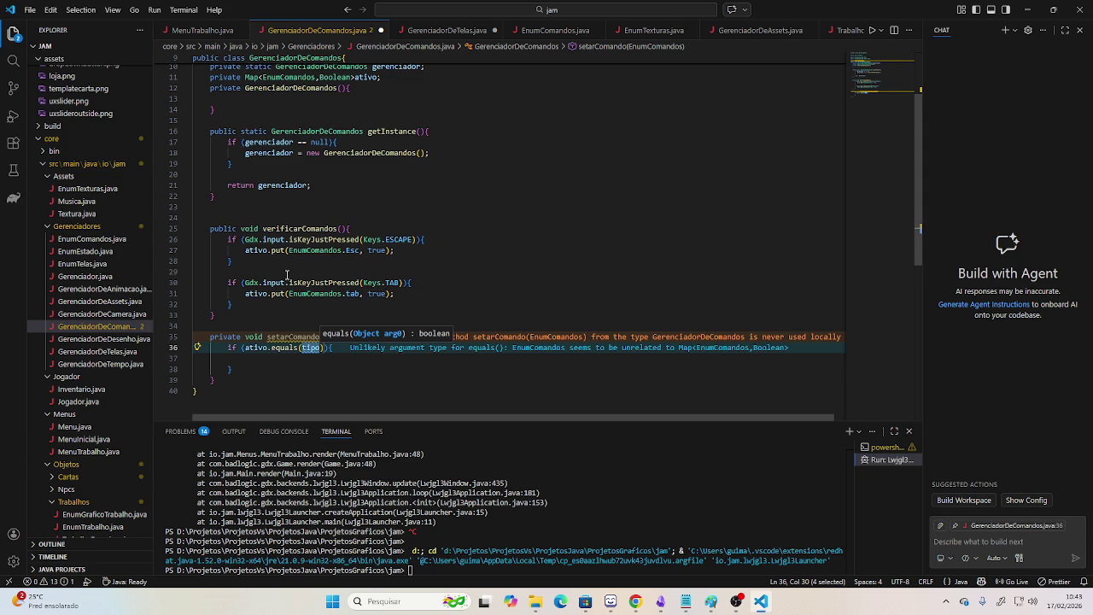
# Replace the equals call with ativo.get(tipo) and close the condition.
pyautogui.press('Right')
pyautogui.press('Right')
pyautogui.hotkey('ctrl', 'shift', 'Left')
pyautogui.hotkey('ctrl', 'shift', 'Left')
pyautogui.hotkey('ctrl', 'shift', 'Left')
pyautogui.hotkey('ctrl', 'shift', 'Left')
pyautogui.hotkey('ctrl', 'shift', 'Left')
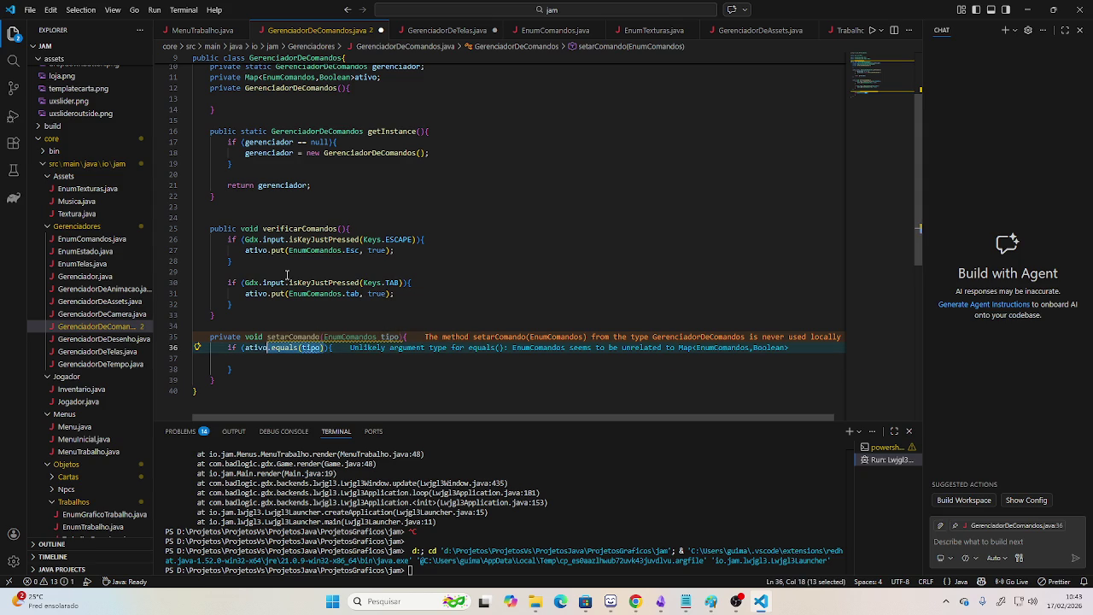
pyautogui.write('ativo.get')
pyautogui.press('Return')
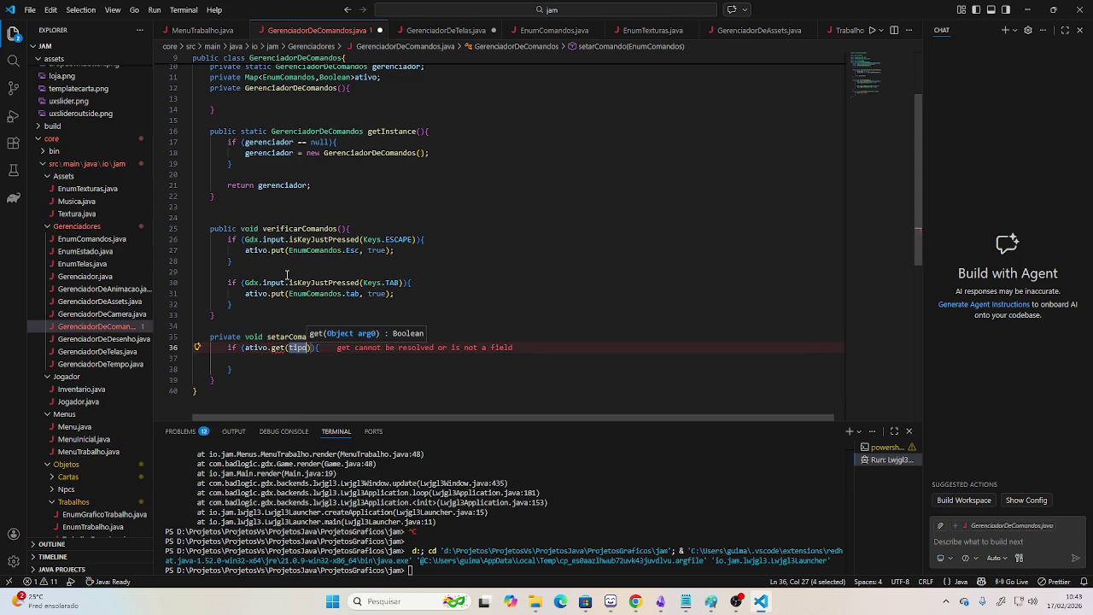
pyautogui.press('Tab')
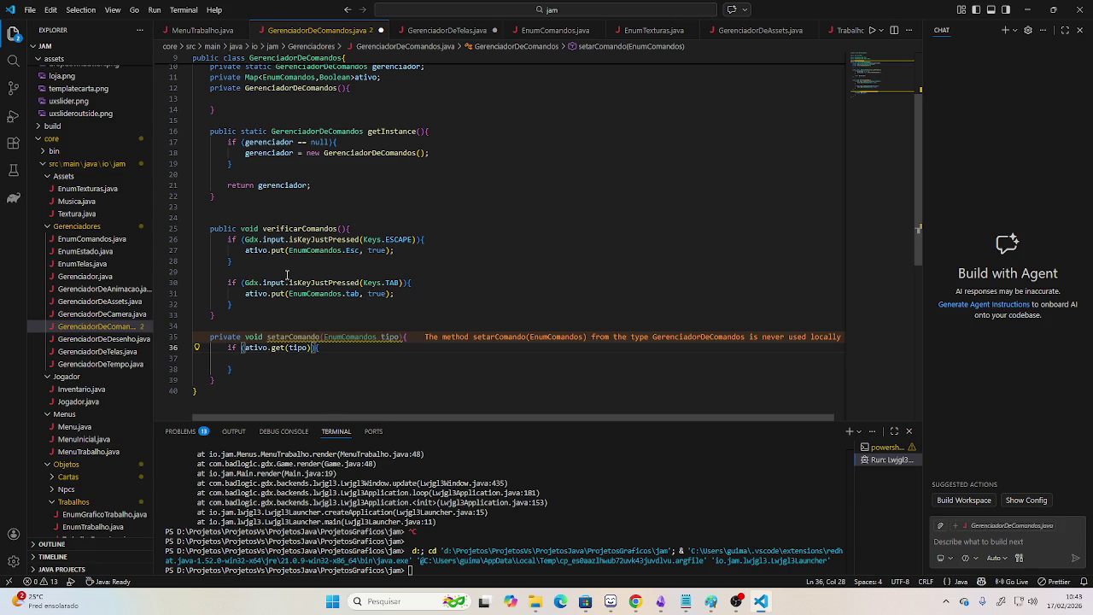
pyautogui.write('.')
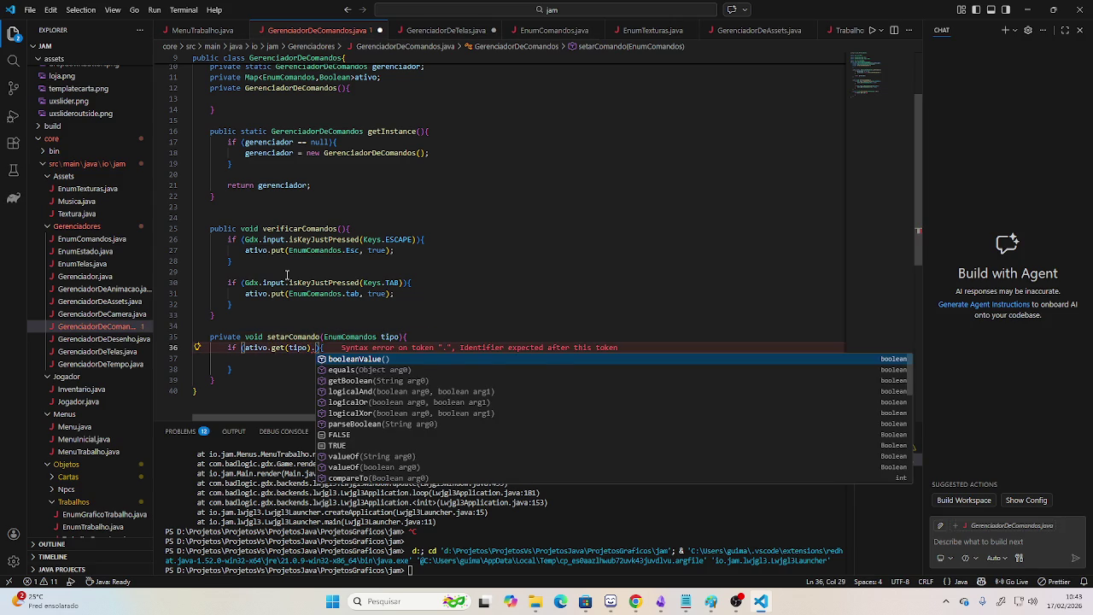
pyautogui.press('BackSpace')
pyautogui.write(')')
pyautogui.press('Down')
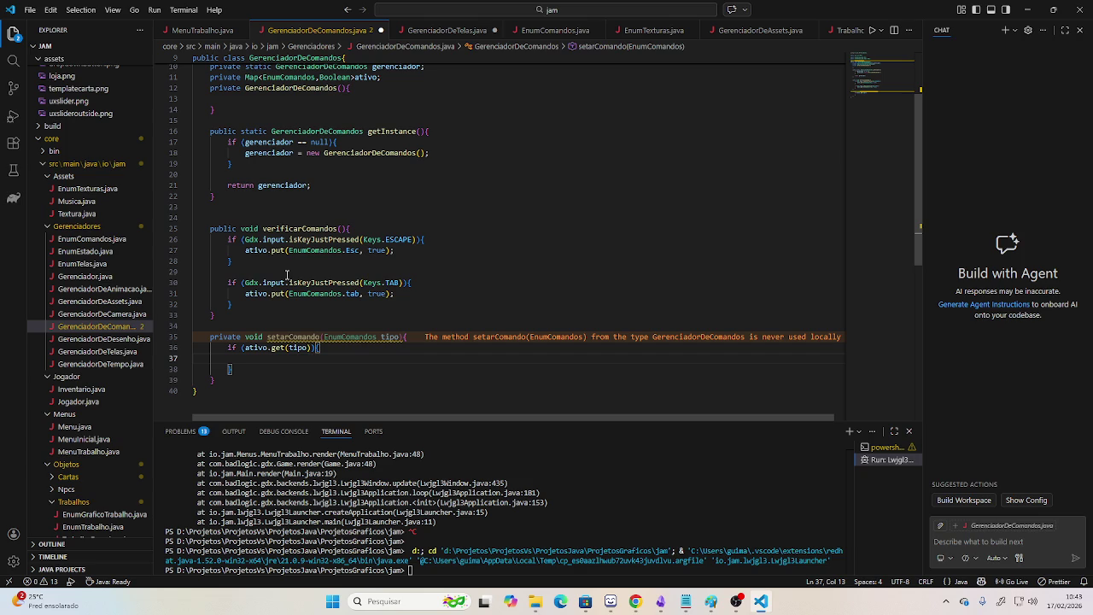
# Delete the empty if statement from setarComando.
pyautogui.press('Up')
pyautogui.press('Up')
pyautogui.press('Down')
pyautogui.press('Down')
pyautogui.press('Down')
pyautogui.hotkey('shift', 'Up')
pyautogui.hotkey('shift', 'Up')
pyautogui.hotkey('shift', 'Home')
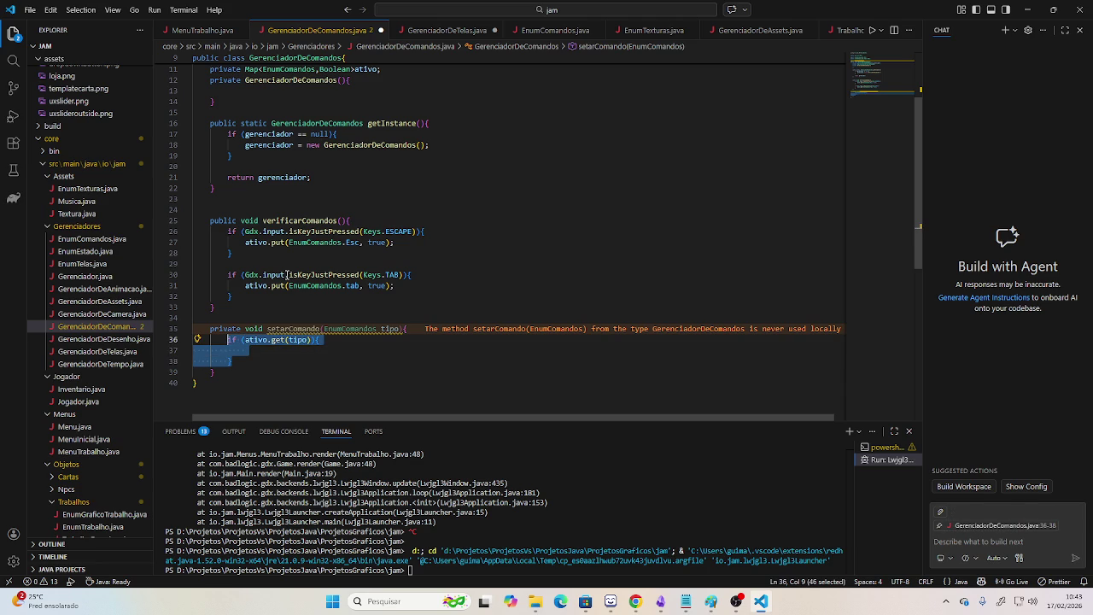
pyautogui.press('Right')
pyautogui.hotkey('shift', 'Up')
pyautogui.hotkey('shift', 'Up')
pyautogui.hotkey('shift', 'Home')
pyautogui.press('BackSpace')
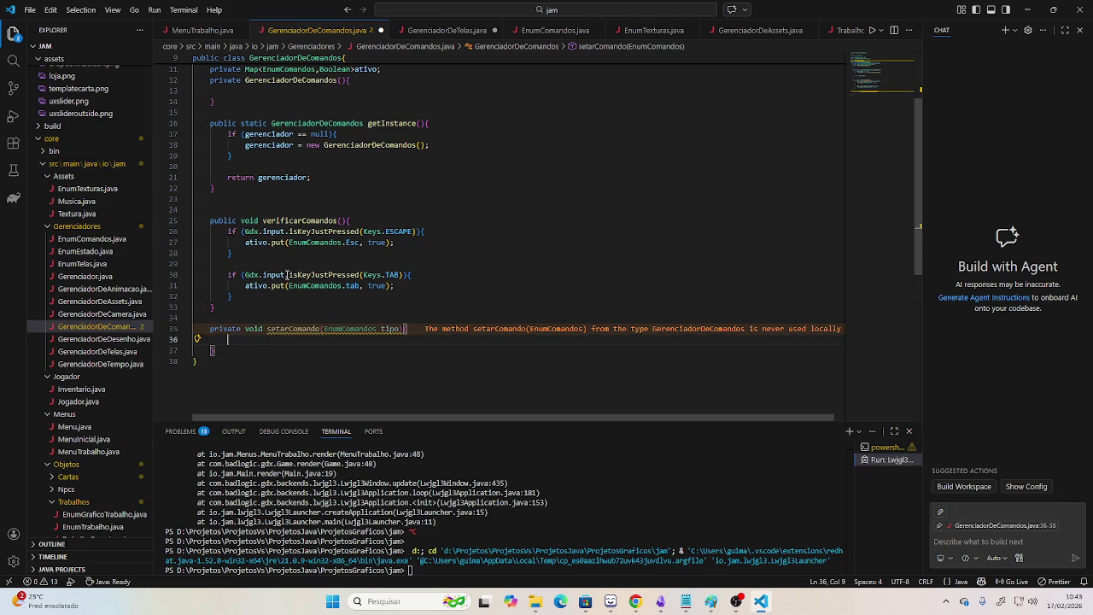
# Start ativo.put(tipo, ...) with ativo.get(tipo) as the new value.
pyautogui.write('ativo.pu')
pyautogui.press('Return')
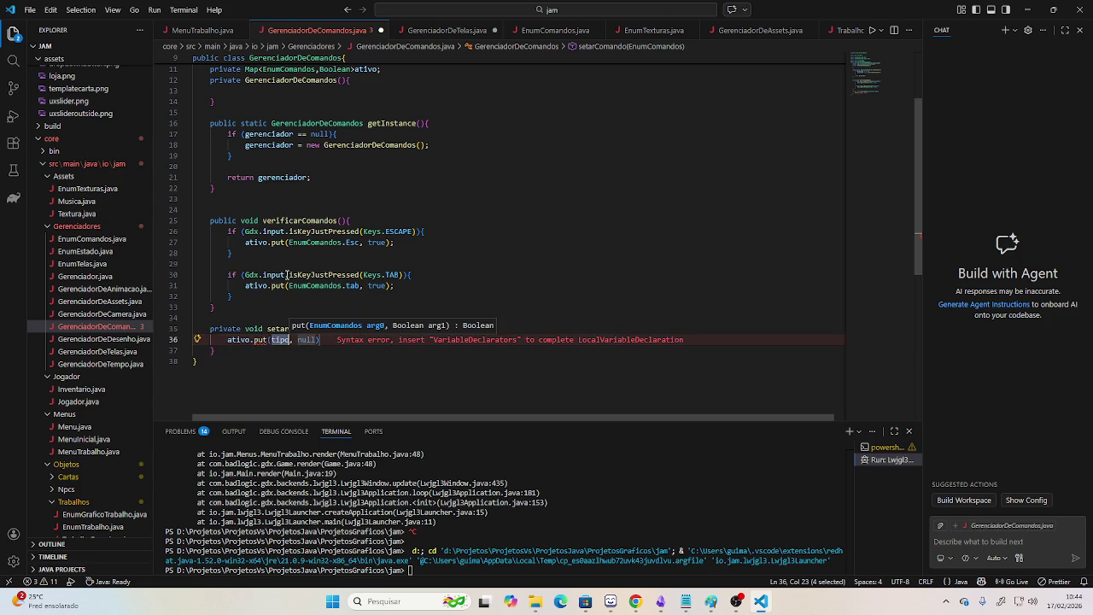
pyautogui.press('Tab')
pyautogui.write('ativo.get(')
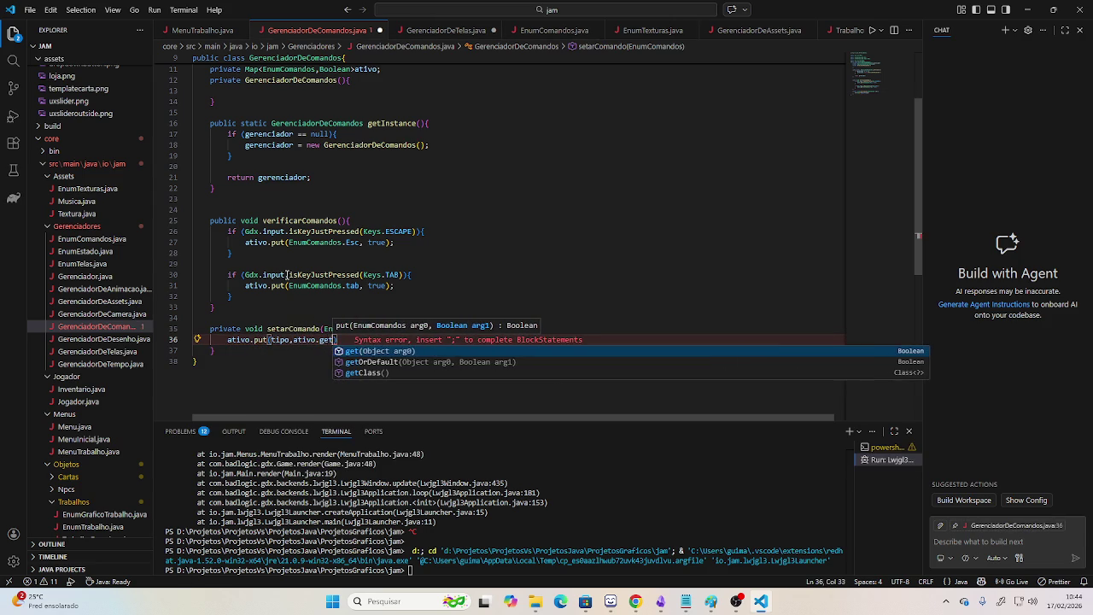
pyautogui.press('Return')
# Finish the statement as ativo.put(tipo, !ativo.get(tipo).booleanValue()); and save.
pyautogui.press('Tab')
pyautogui.write('.')
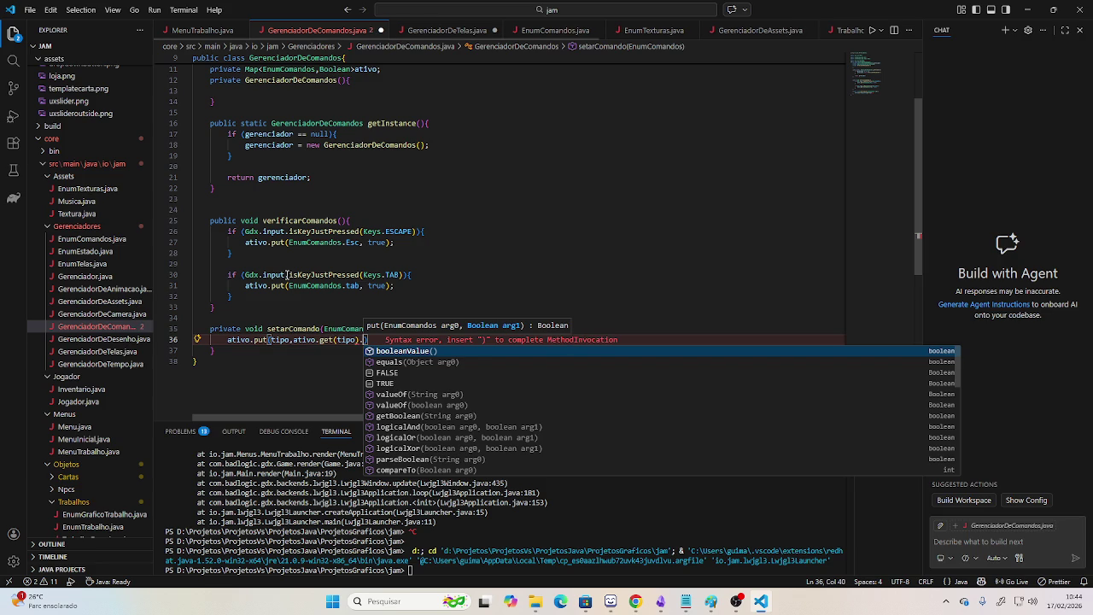
pyautogui.write('v')
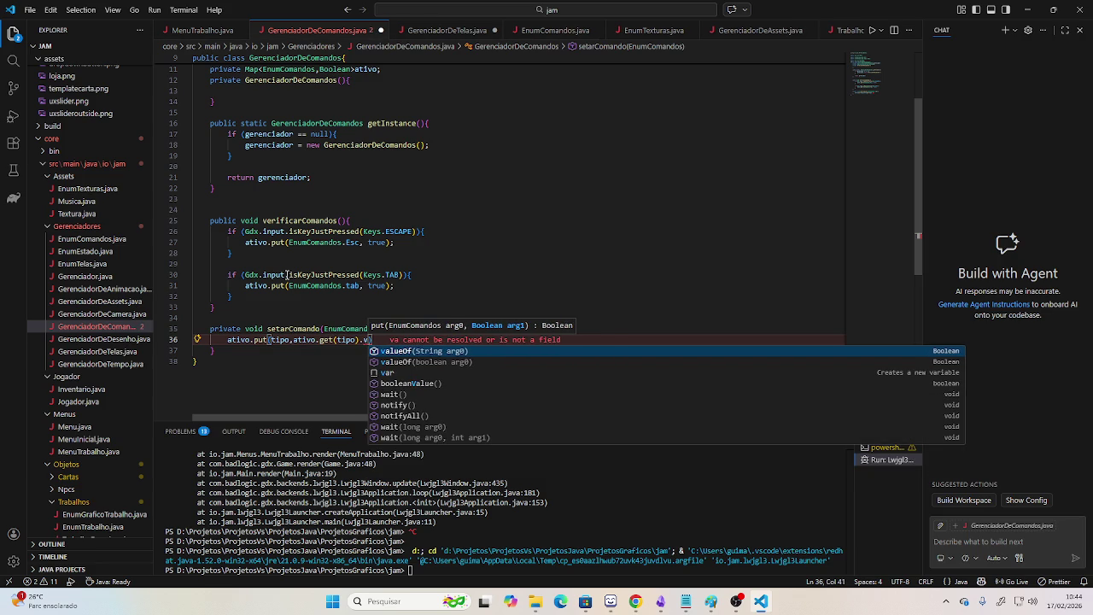
pyautogui.press('BackSpace')
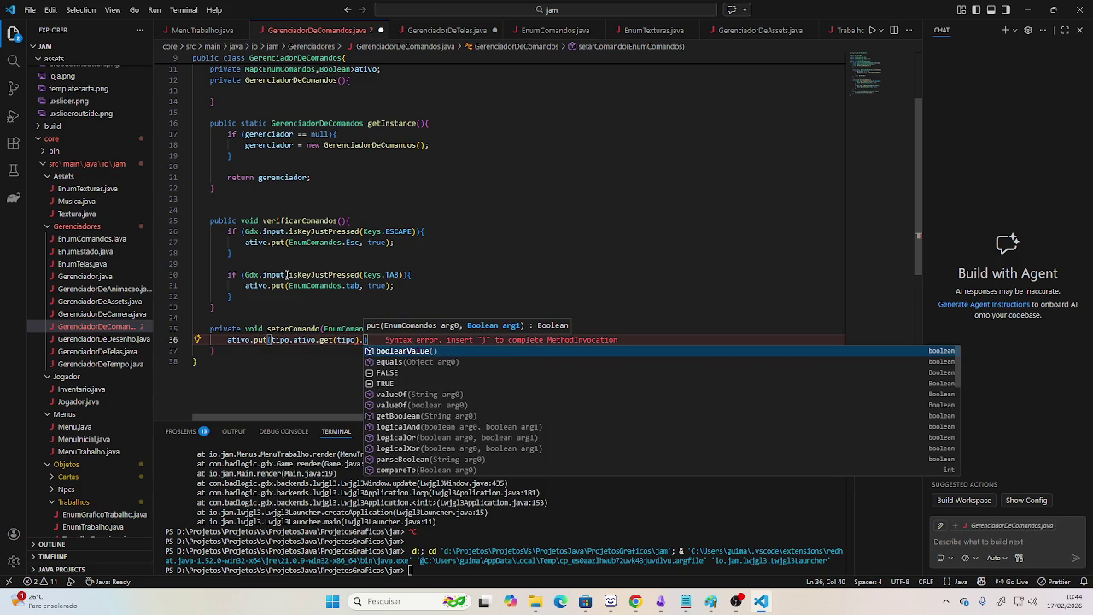
pyautogui.press('Return')
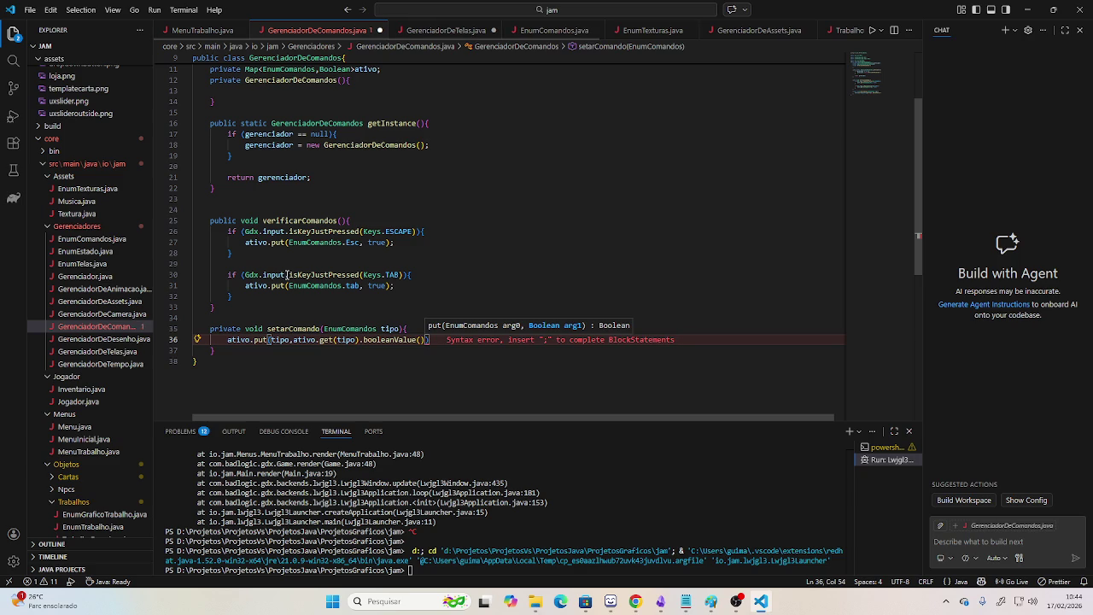
pyautogui.write(');')
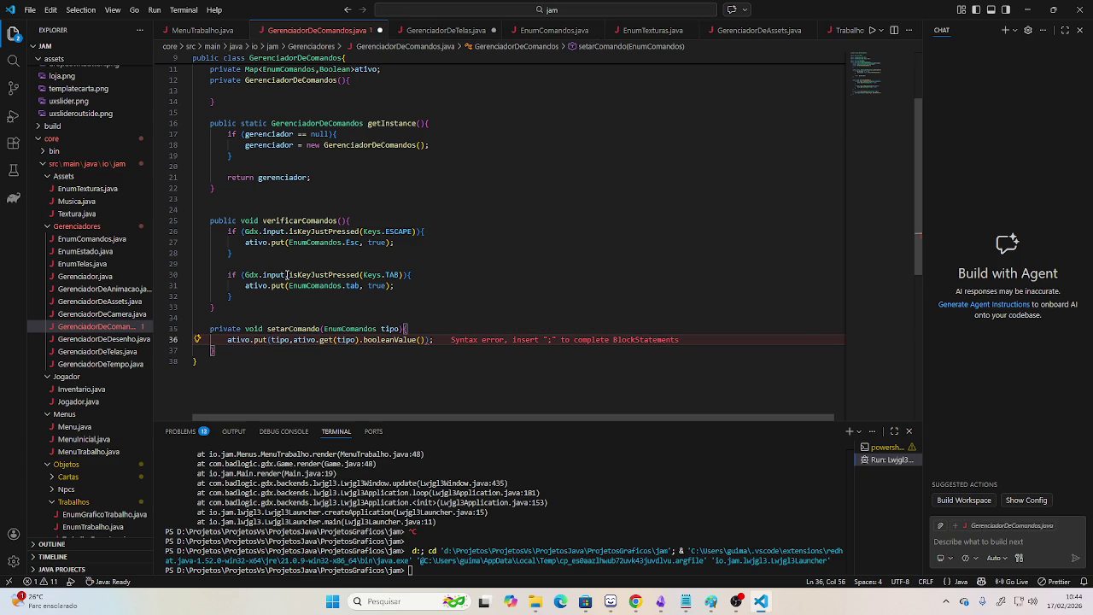
pyautogui.hotkey('ctrl', 'Left')
pyautogui.hotkey('ctrl', 'Left')
pyautogui.hotkey('ctrl', 'Left')
pyautogui.hotkey('ctrl', 'Left')
pyautogui.hotkey('ctrl', 'Left')
pyautogui.hotkey('ctrl', 'Left')
pyautogui.hotkey('ctrl', 'Left')
pyautogui.hotkey('ctrl', 'Left')
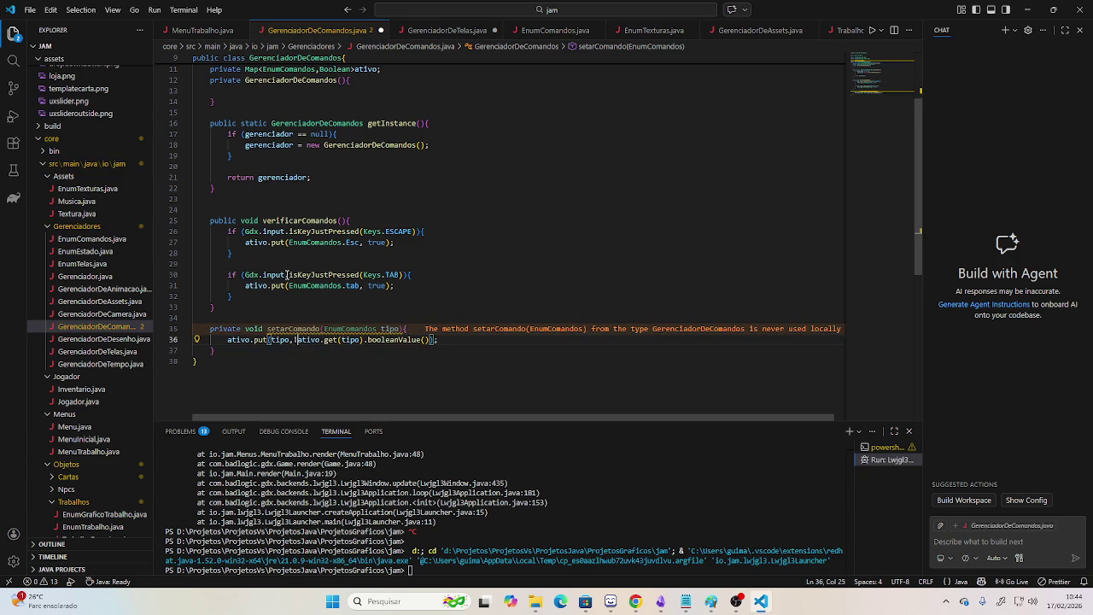
pyautogui.hotkey('ctrl', 's')
pyautogui.press('Up')
pyautogui.press('Up')
pyautogui.press('Up')
# Replace the ESC check's ativo.put line with setarComando(EnumComandos.Esc); using autocomplete.
pyautogui.press('End')
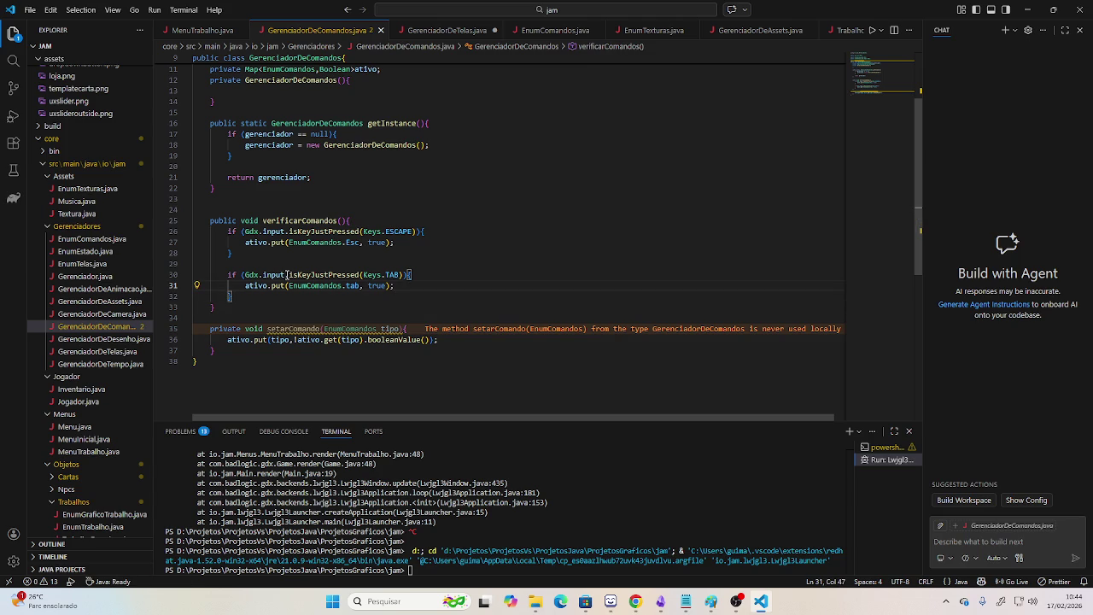
pyautogui.press('Up')
pyautogui.press('Up')
pyautogui.press('Up')
pyautogui.press('Up')
pyautogui.press('Up')
pyautogui.press('End')
pyautogui.press('Down')
pyautogui.hotkey('shift', 'Home')
pyautogui.press('BackSpace')
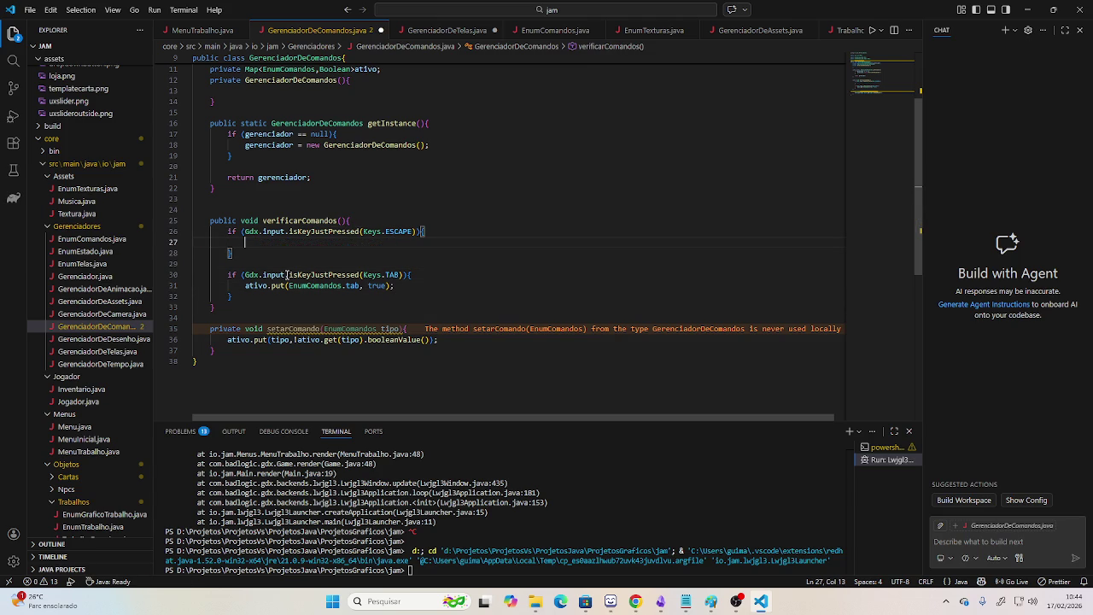
pyautogui.write('set')
pyautogui.press('Return')
pyautogui.press('BackSpace')
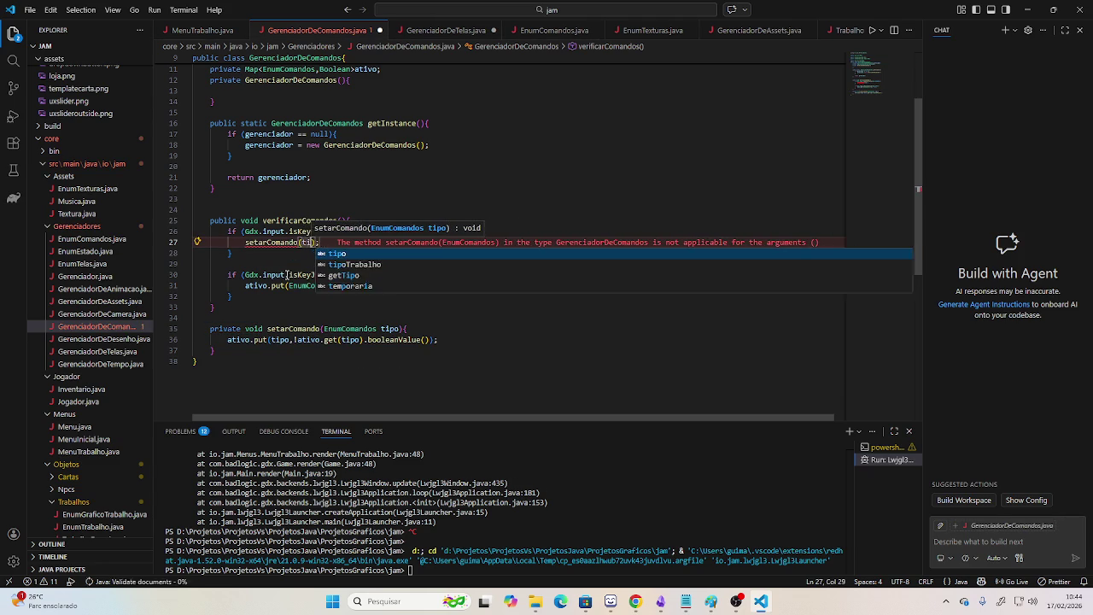
pyautogui.write('Enum')
pyautogui.press('Return')
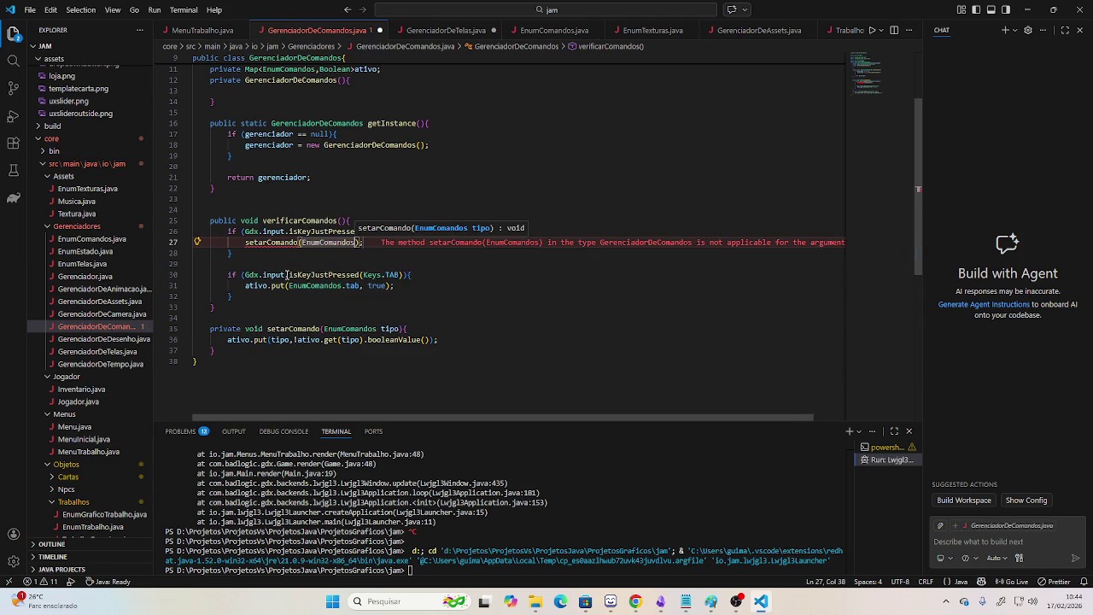
pyautogui.write('.')
pyautogui.press('Return')
# Copy that call over the TAB check's ativo.put line, changing the argument to EnumComandos.tab.
pyautogui.press('End')
pyautogui.hotkey('shift', 'Home')
pyautogui.hotkey('ctrl', 'c')
pyautogui.press('Down')
pyautogui.press('Down')
pyautogui.press('Down')
pyautogui.hotkey('shift', 'End')
pyautogui.hotkey('ctrl', 'v')
pyautogui.press('Left')
pyautogui.press('Left')
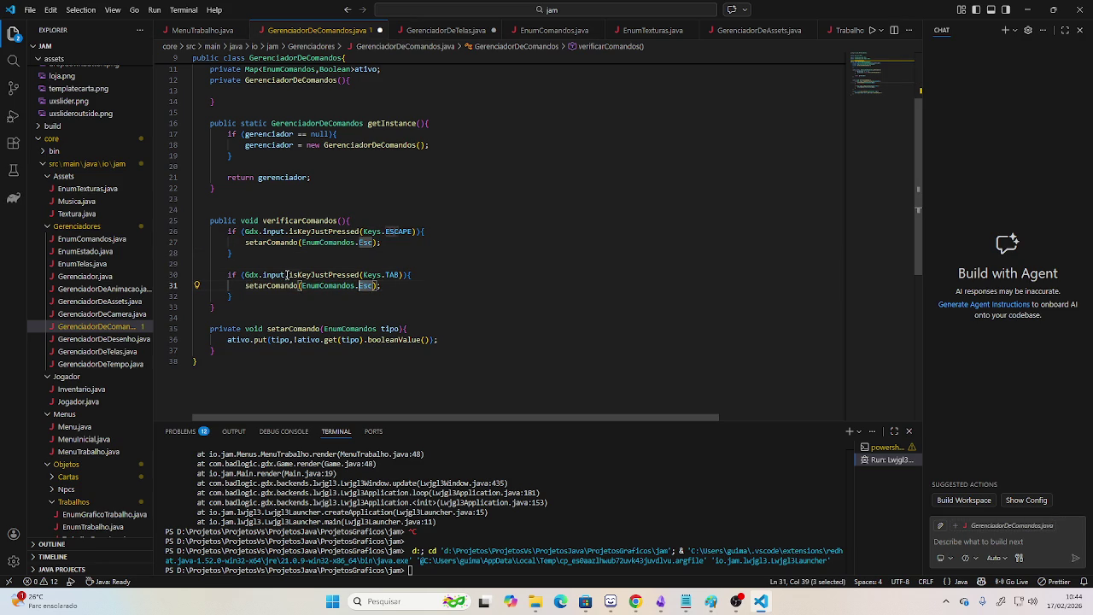
pyautogui.press('BackSpace')
pyautogui.press('BackSpace')
pyautogui.press('BackSpace')
pyautogui.write('ta')
pyautogui.press('Return')
# Save the edited GerenciadorDeComandos.java file.
pyautogui.press('Down')
pyautogui.press('Down')
pyautogui.press('Down')
pyautogui.press('Up')
pyautogui.press('Up')
pyautogui.press('Up')
pyautogui.press('End')
pyautogui.hotkey('ctrl', 's')
pyautogui.scroll(3, 536, 282)
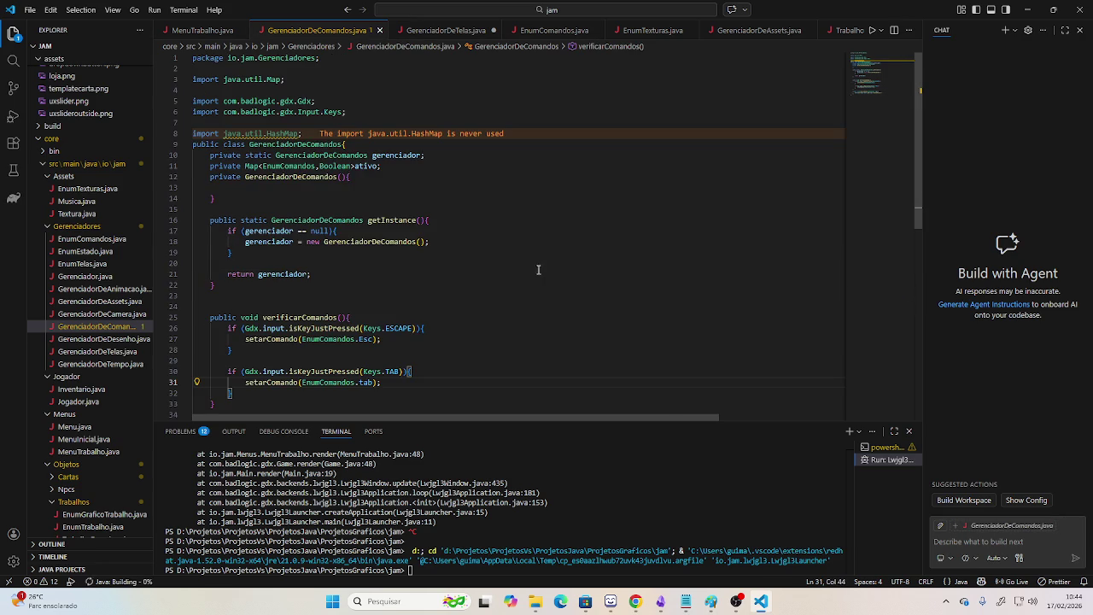
pyautogui.scroll(-5, 309, 155)
pyautogui.hotkey('alt', 'Tab')
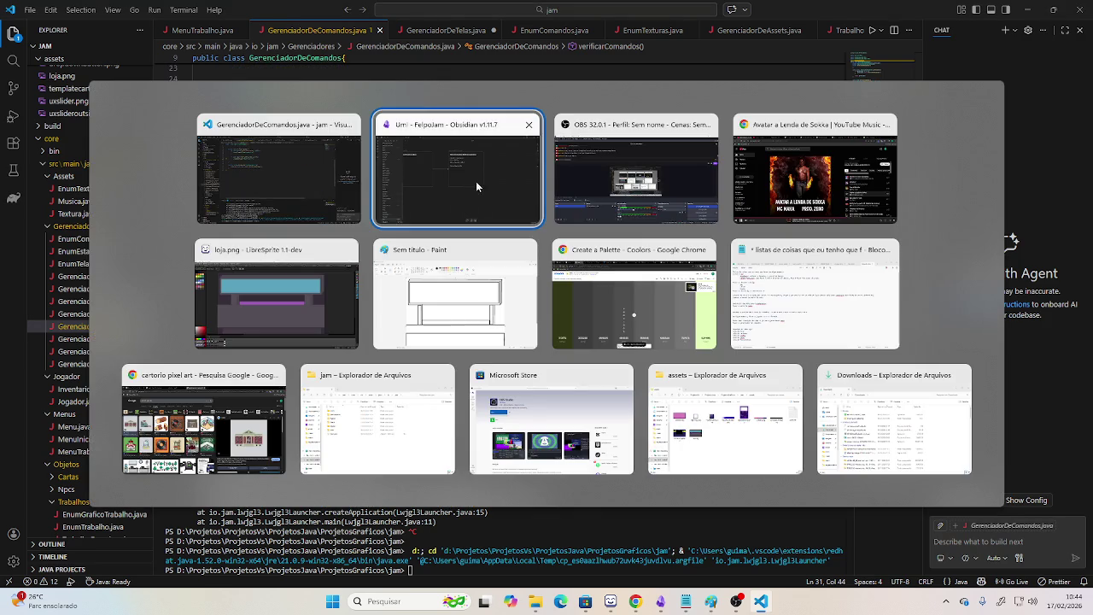
# Cycle past the YouTube Music window back to OBS Studio's live stream window.
pyautogui.hotkey('alt', 'Tab')
pyautogui.hotkey('alt', 'Tab')
pyautogui.hotkey('alt', 'Tab')
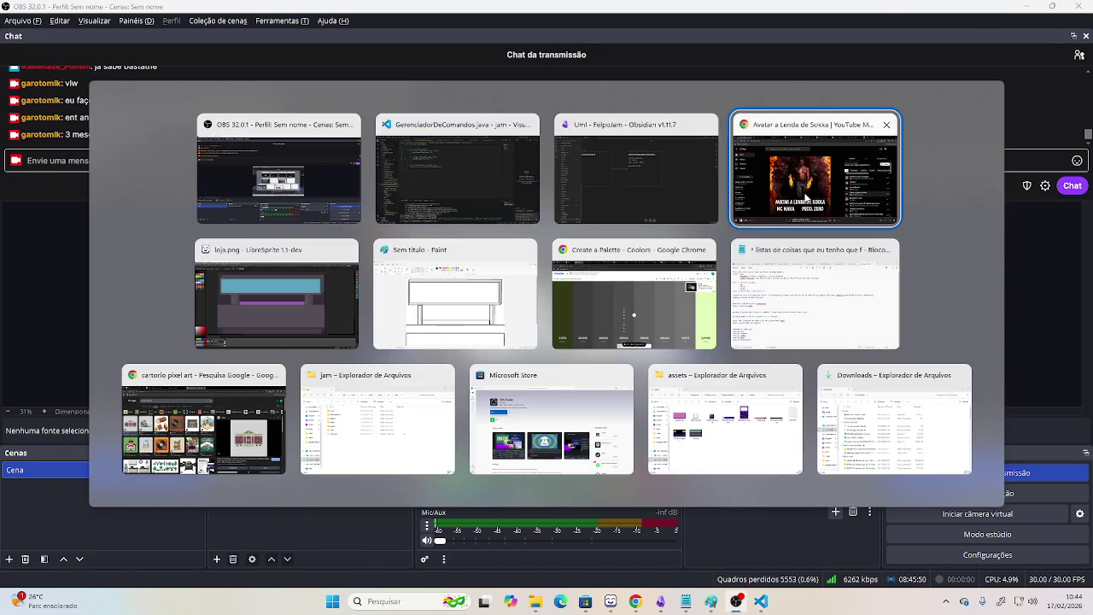
pyautogui.hotkey('alt', 'Tab')
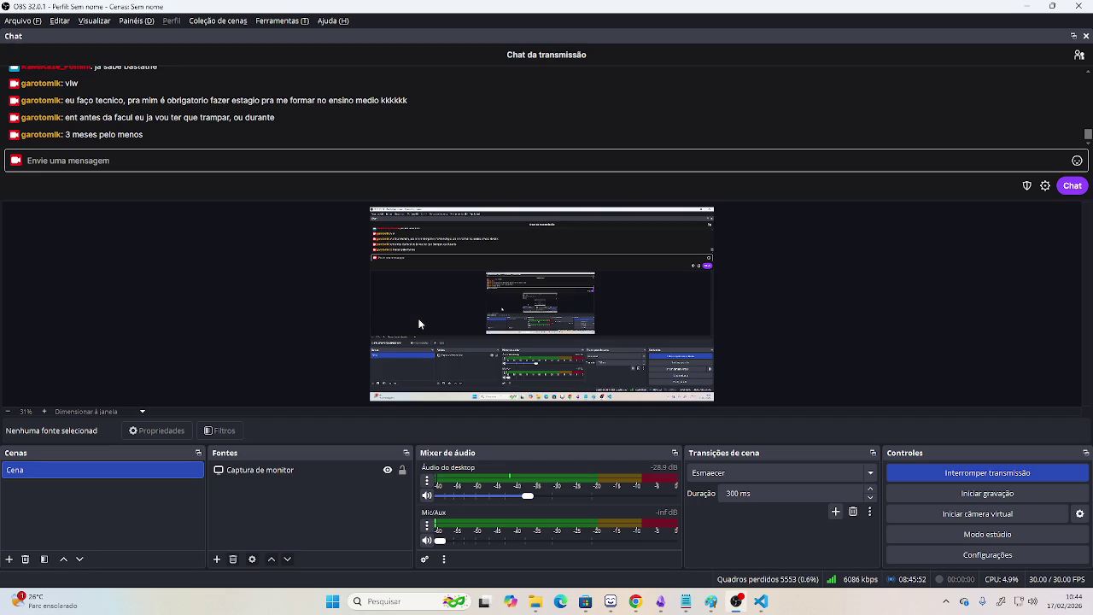
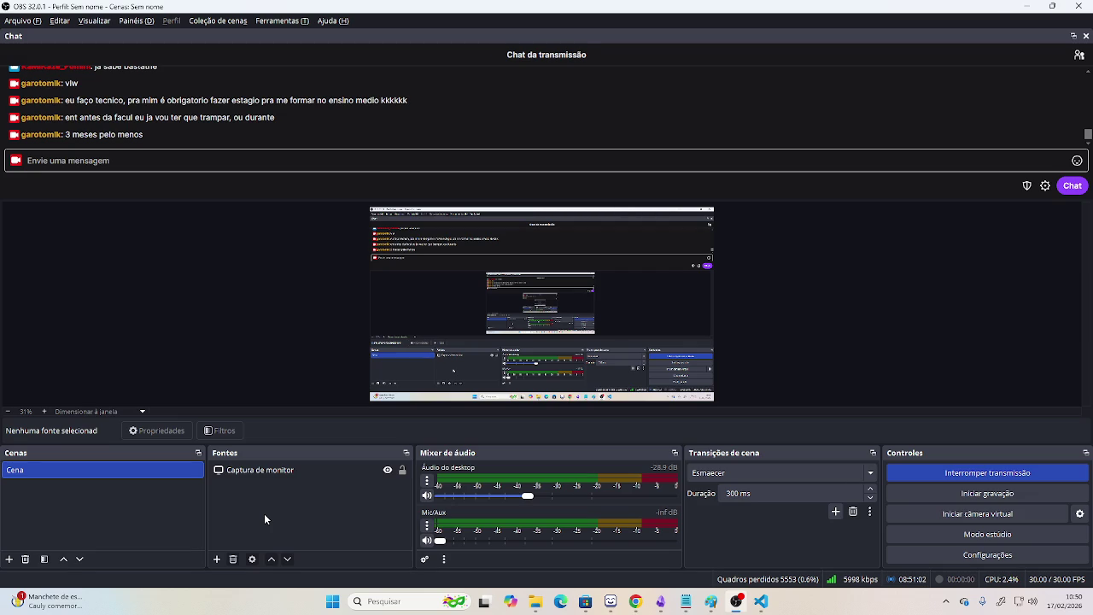
# Switch from OBS Studio to the Chrome window playing YouTube Music.
pyautogui.hotkey('alt', 'Tab')
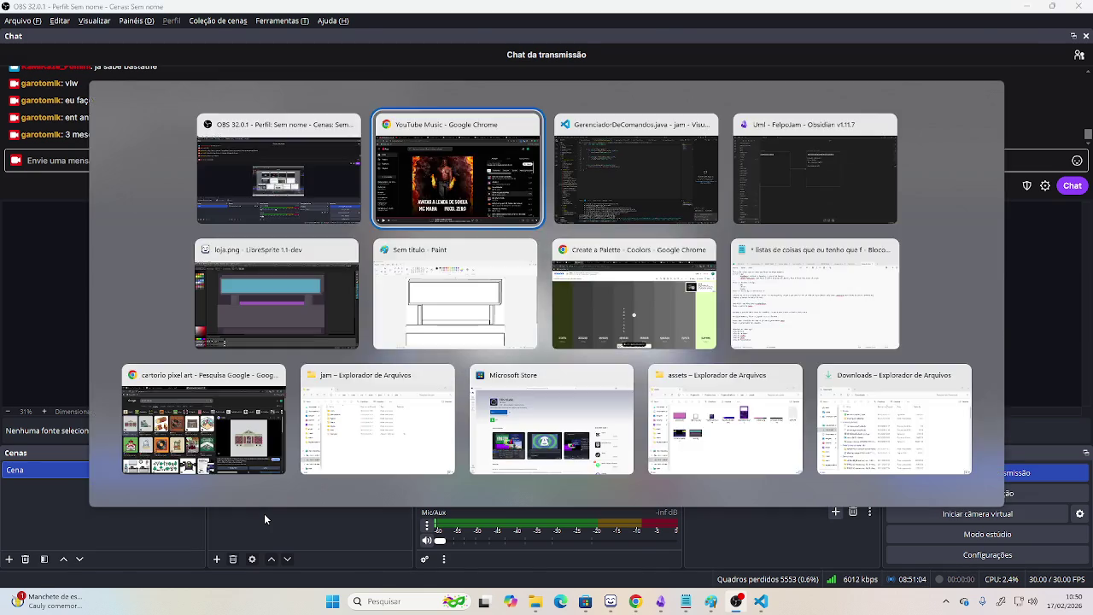
pyautogui.hotkey('alt', 'Tab')
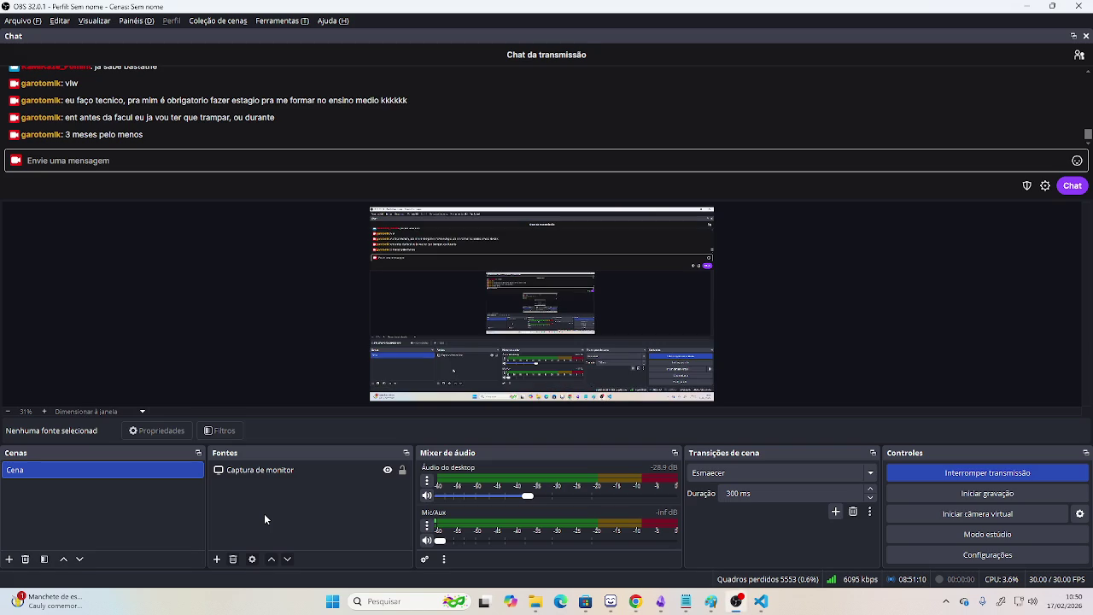
pyautogui.hotkey('alt', 'Tab')
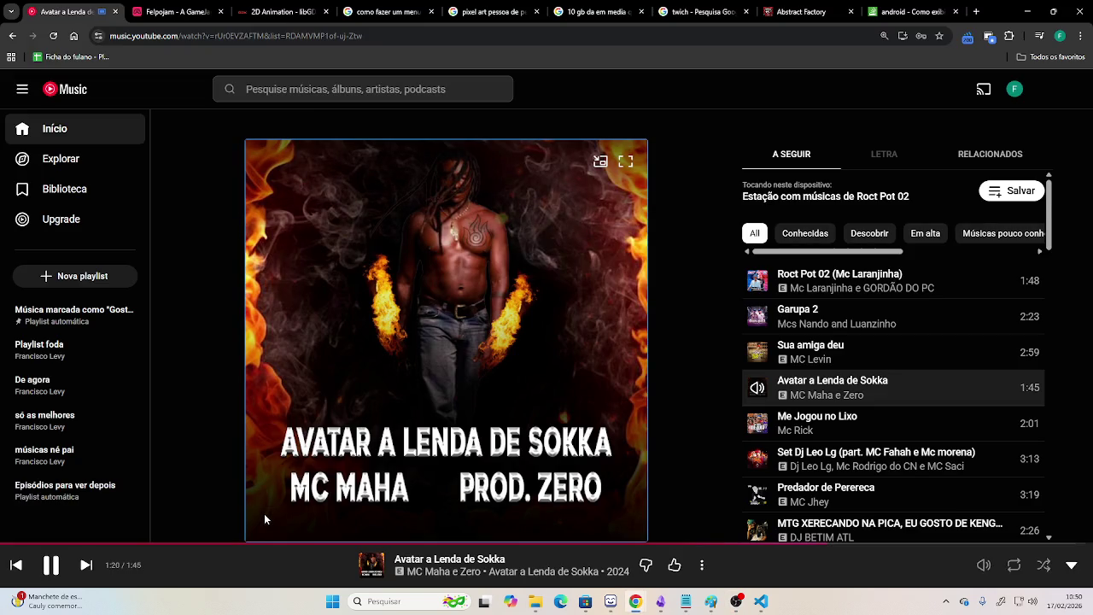
# Return from YouTube Music to the OBS Studio streaming window.
pyautogui.hotkey('alt', 'Tab')
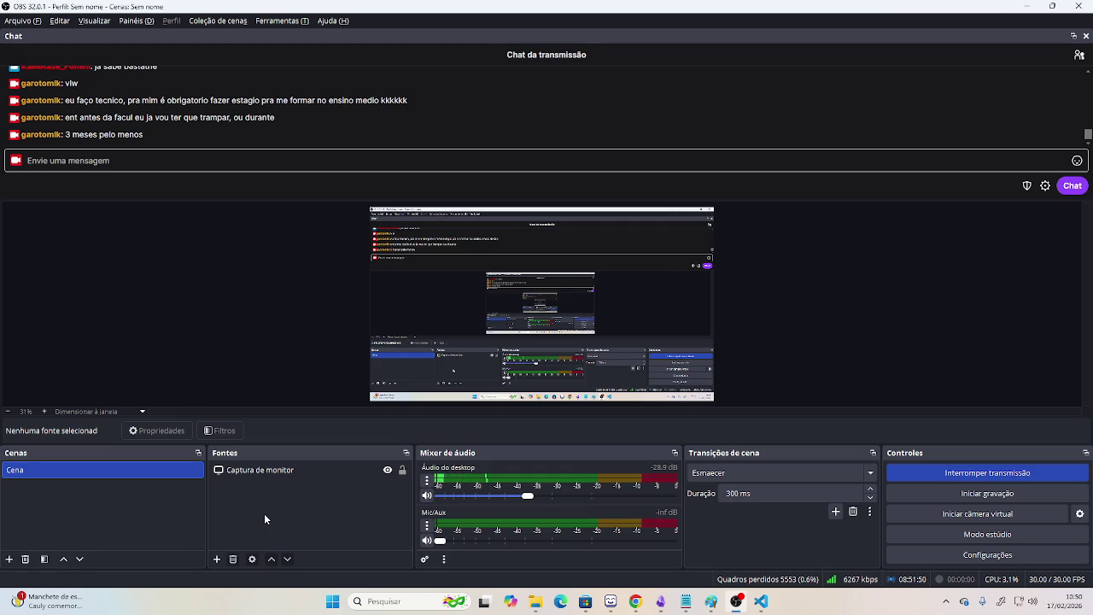
pyautogui.hotkey('alt', 'Tab')
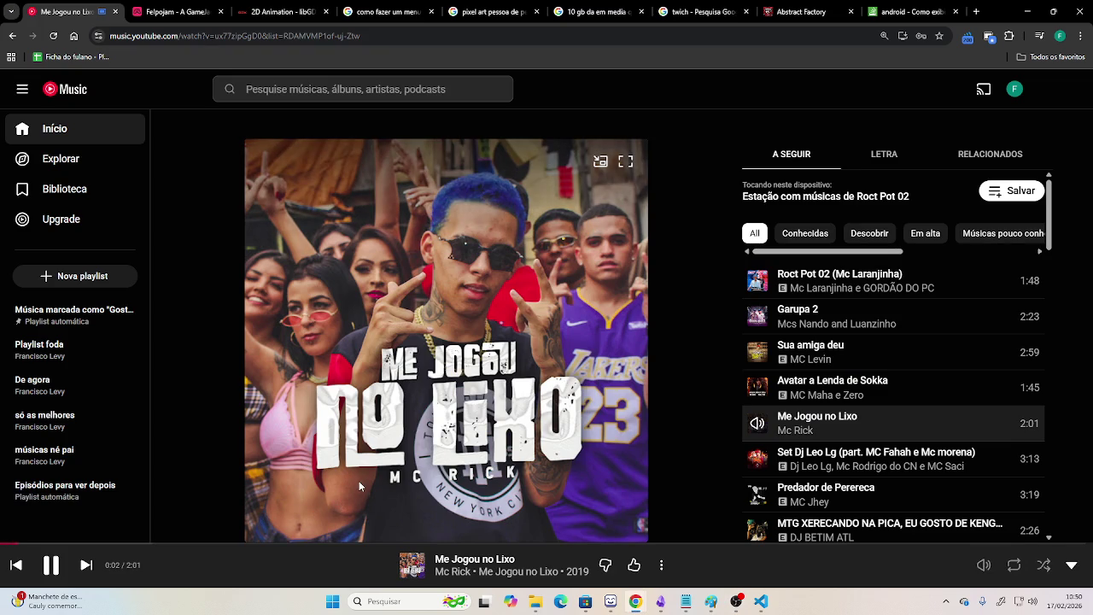
pyautogui.hotkey('alt', 'Tab')
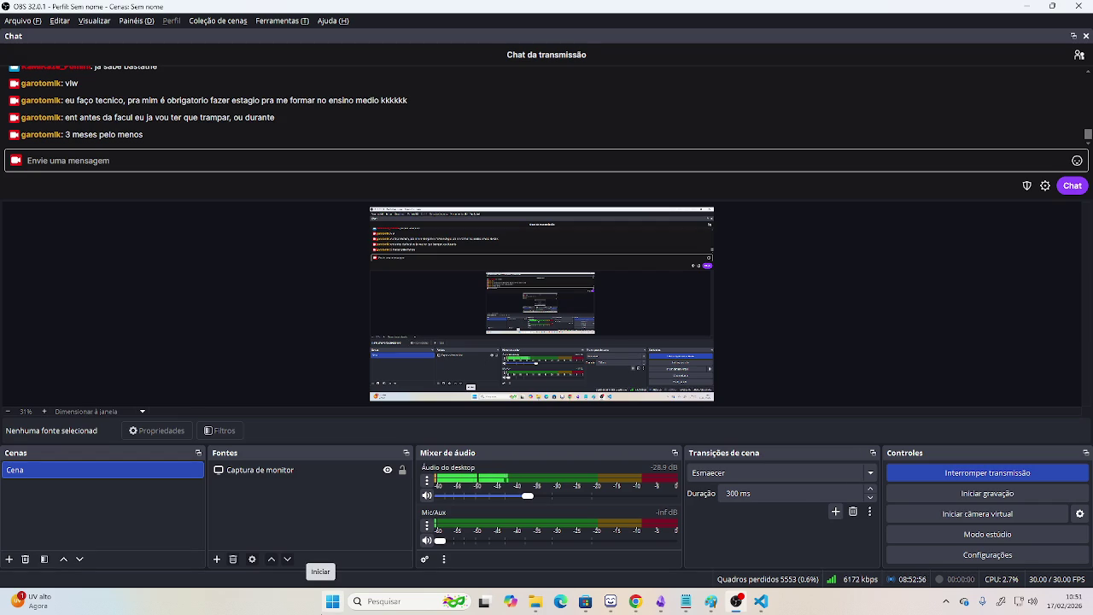
pyautogui.hotkey('alt', 'Tab')
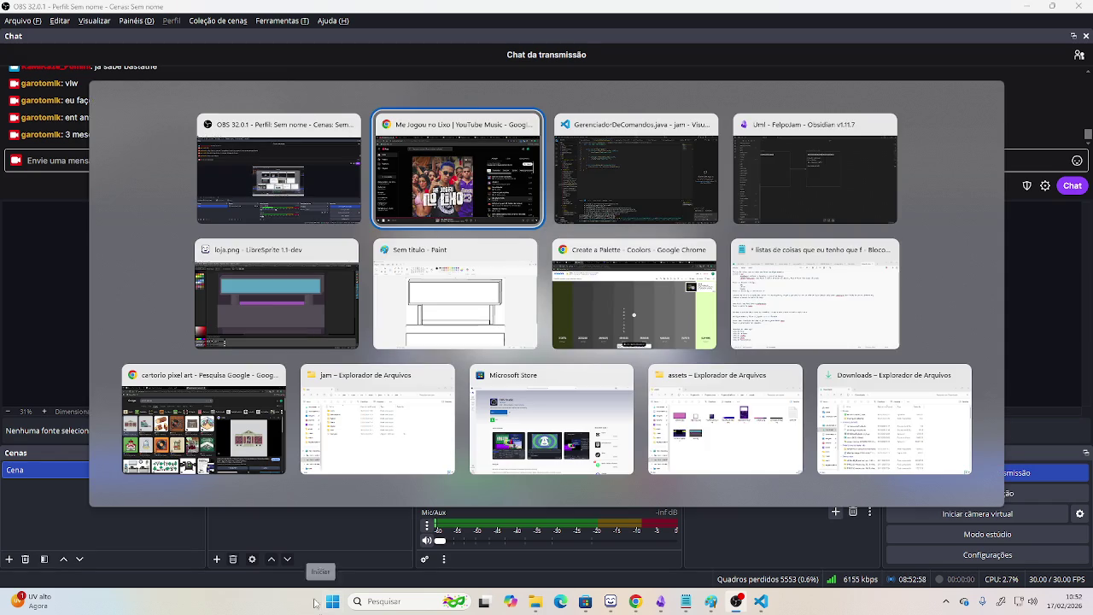
# Bring Visual Studio Code forward showing GerenciadorDeComandos.java.
pyautogui.hotkey('alt', 'Tab')
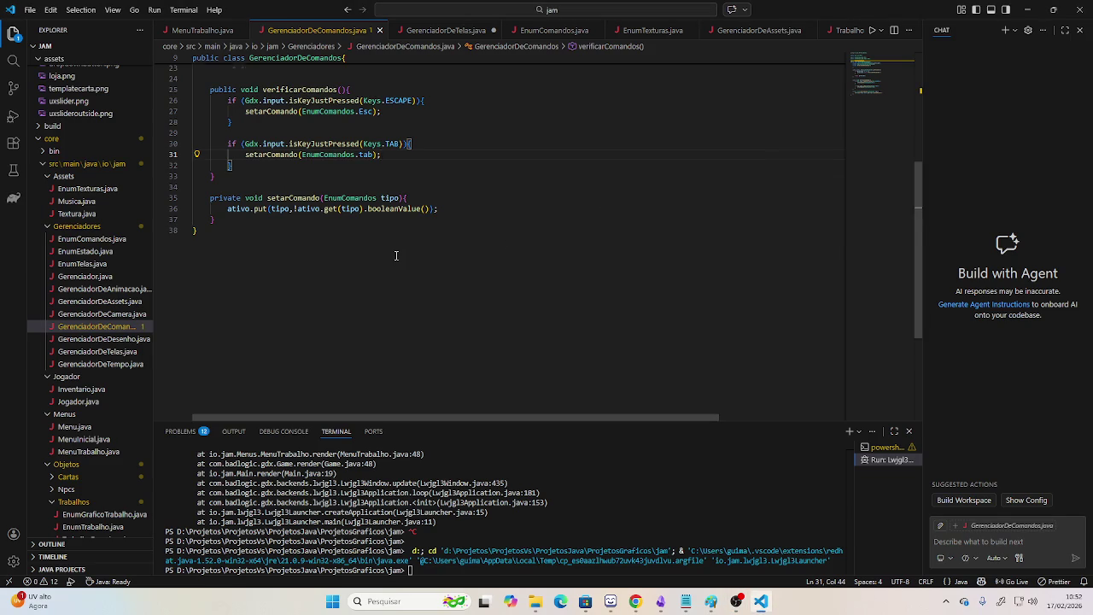
pyautogui.scroll(4, 395, 254)
pyautogui.scroll(-1, 395, 256)
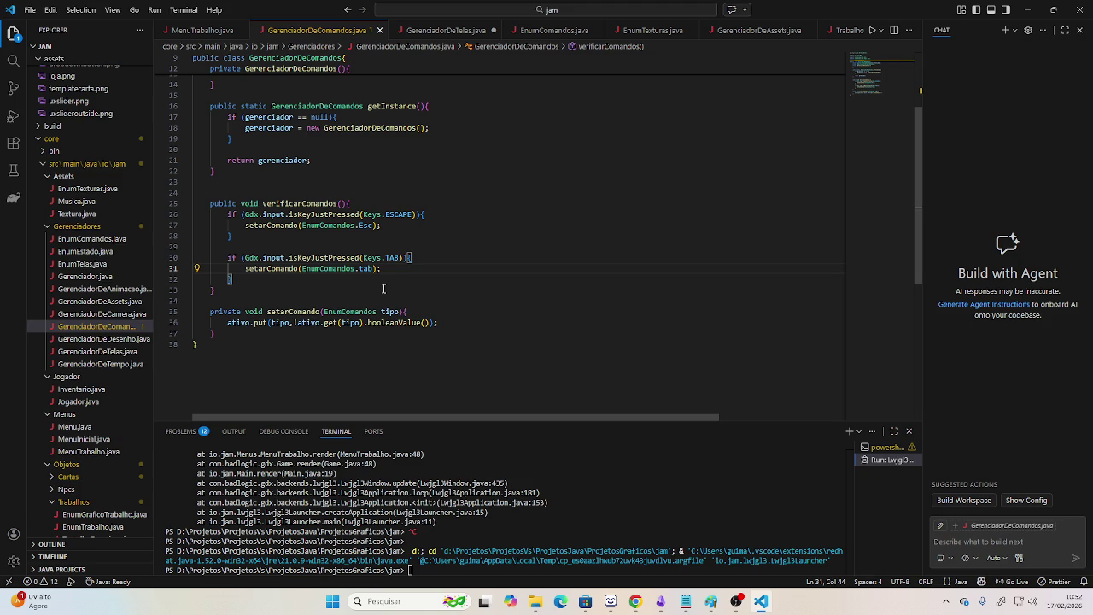
# Add blank lines after setarComando's closing brace, trying and erasing 'public' twice.
pyautogui.click(338, 335)
pyautogui.press('Return')
pyautogui.press('Return')
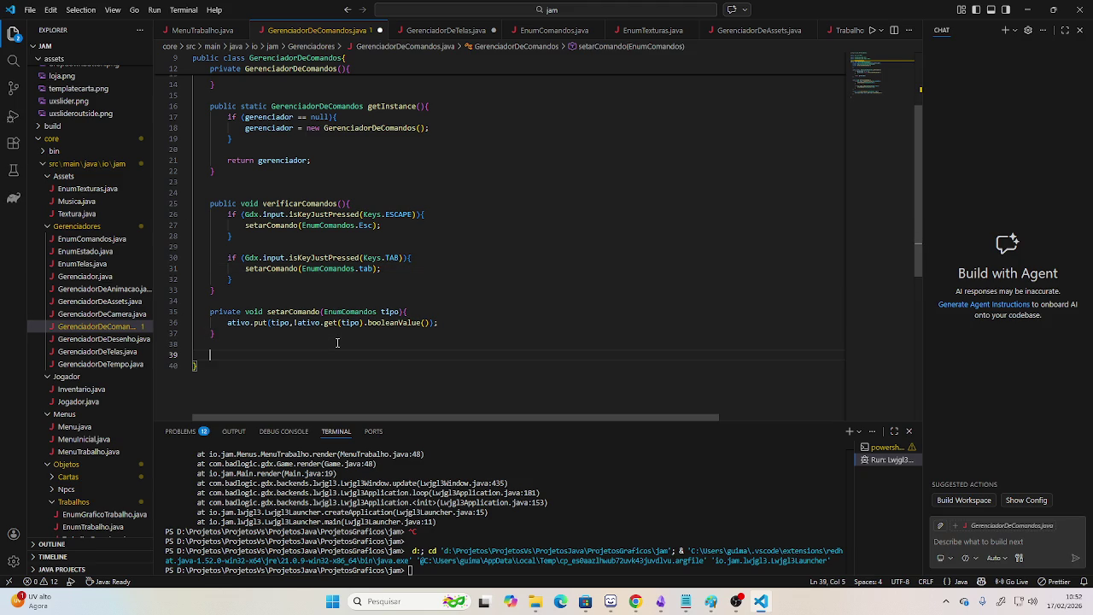
pyautogui.write('public')
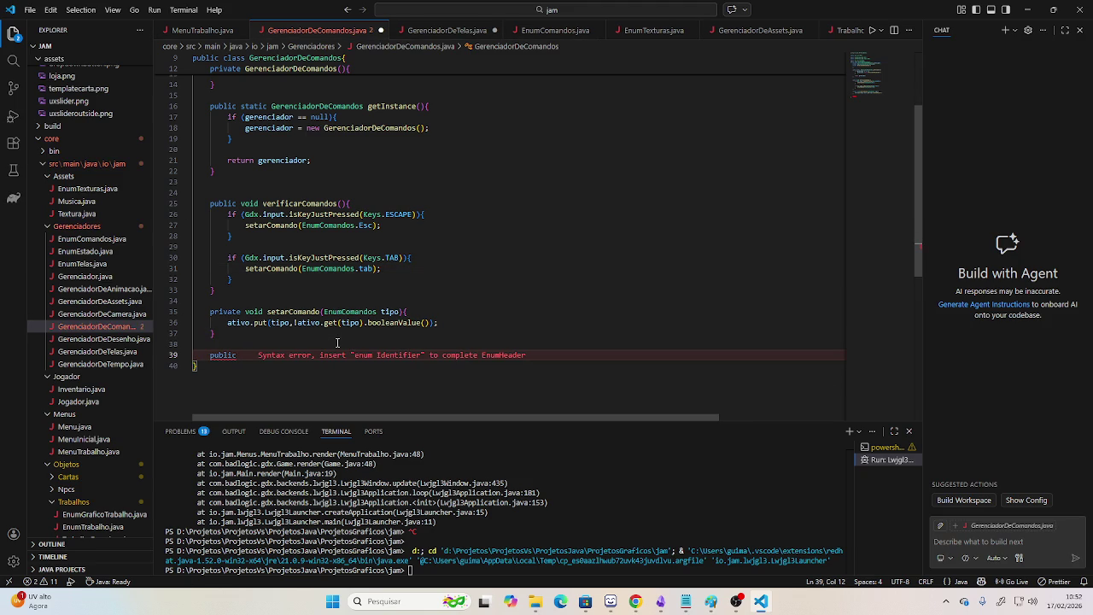
pyautogui.press('BackSpace')
pyautogui.press('BackSpace')
pyautogui.press('BackSpace')
pyautogui.press('BackSpace')
pyautogui.press('BackSpace')
pyautogui.press('BackSpace')
pyautogui.press('BackSpace')
pyautogui.write('public')
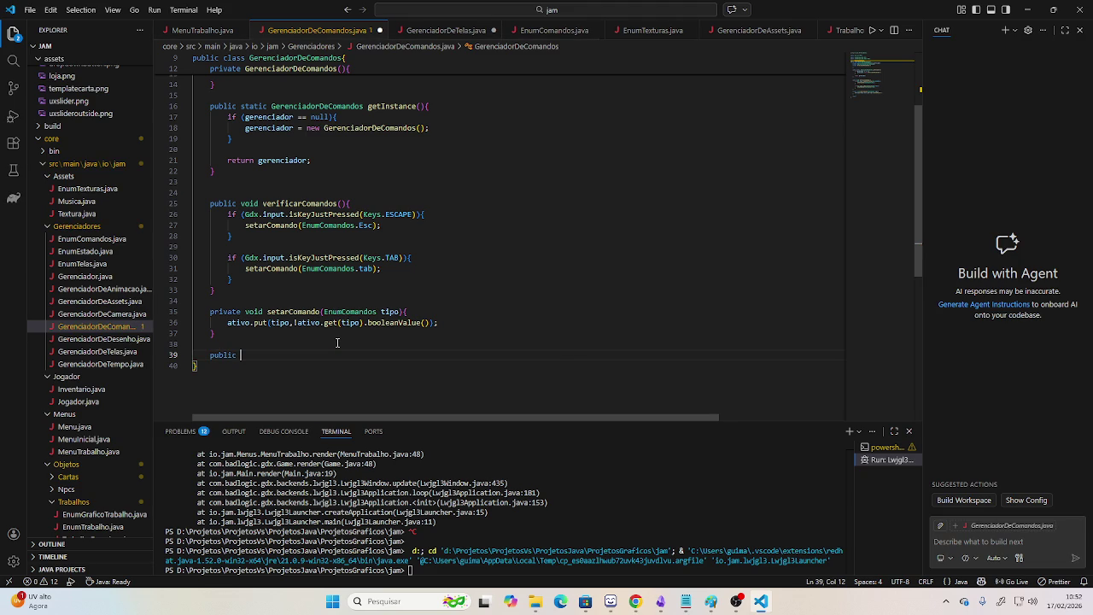
pyautogui.press('BackSpace')
pyautogui.press('BackSpace')
pyautogui.press('BackSpace')
pyautogui.press('BackSpace')
pyautogui.press('BackSpace')
pyautogui.press('BackSpace')
pyautogui.press('BackSpace')
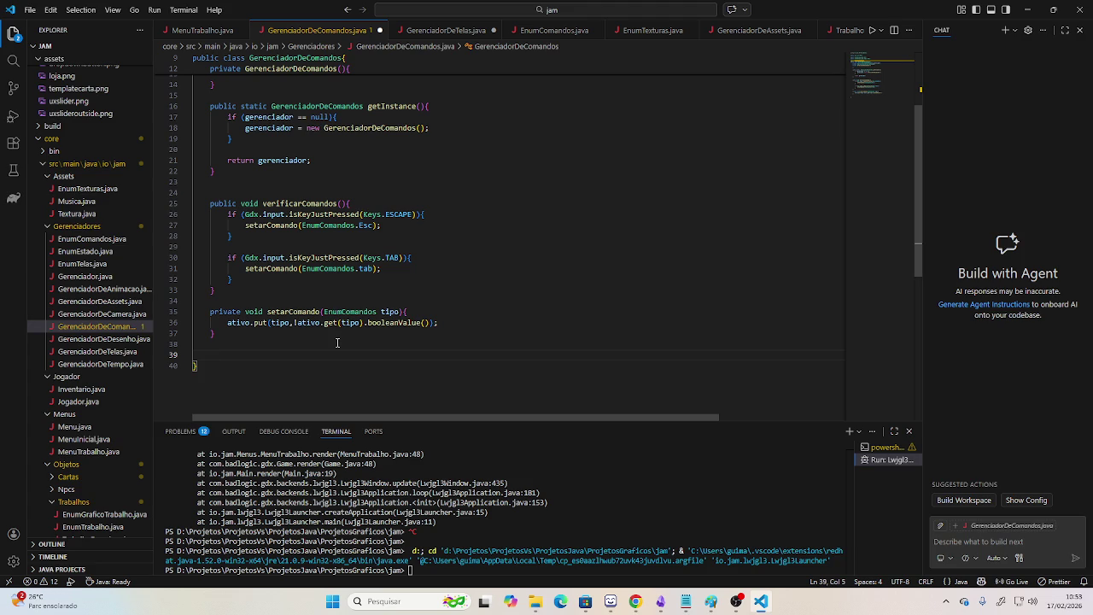
# In YouTube Music, skip the current song and start We Are by Thousand Foot Krutch from Home.
pyautogui.hotkey('alt', 'Tab')
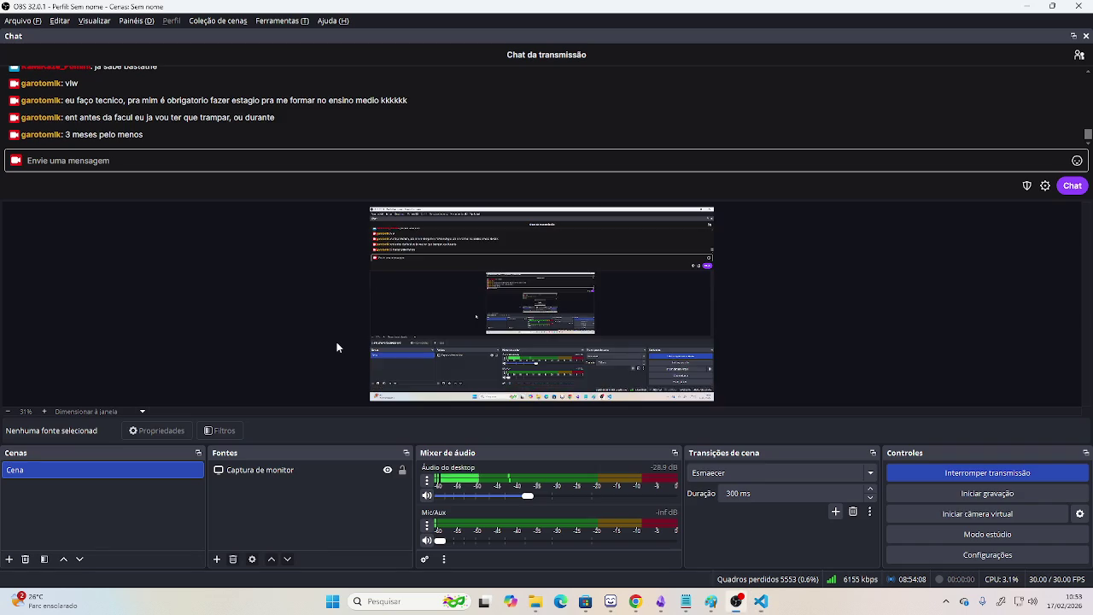
pyautogui.hotkey('alt', 'Tab')
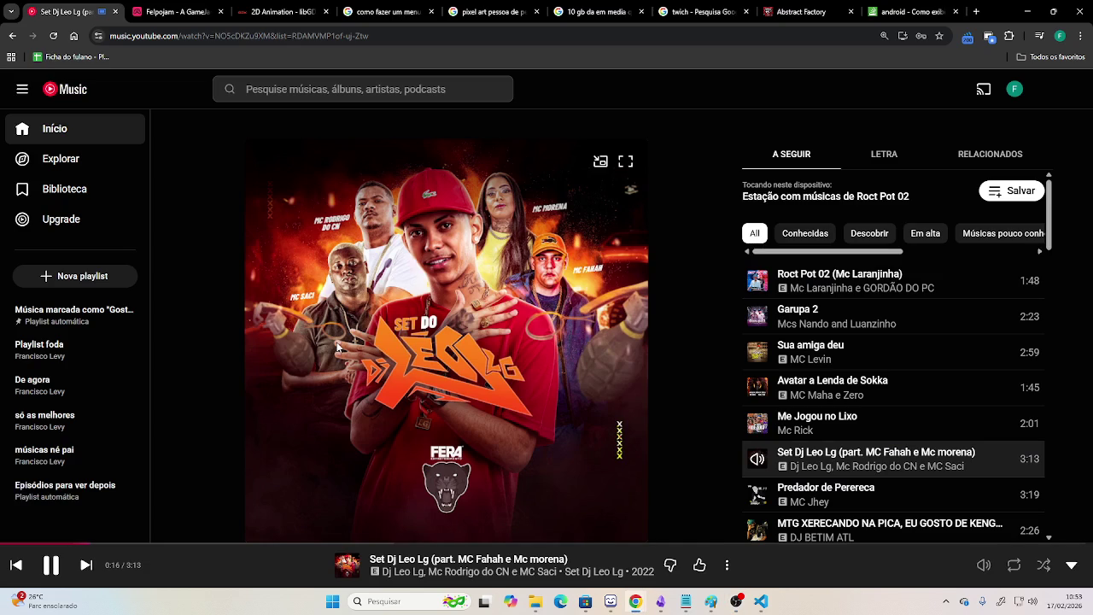
pyautogui.hotkey('alt', 'Tab')
pyautogui.hotkey('alt', 'Tab')
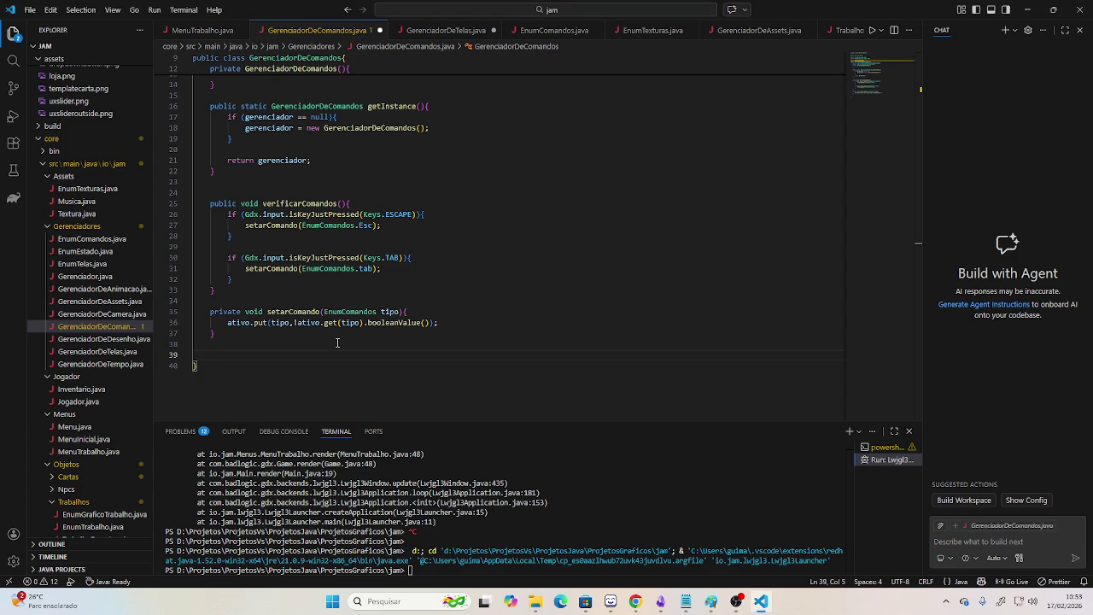
pyautogui.hotkey('alt', 'Tab')
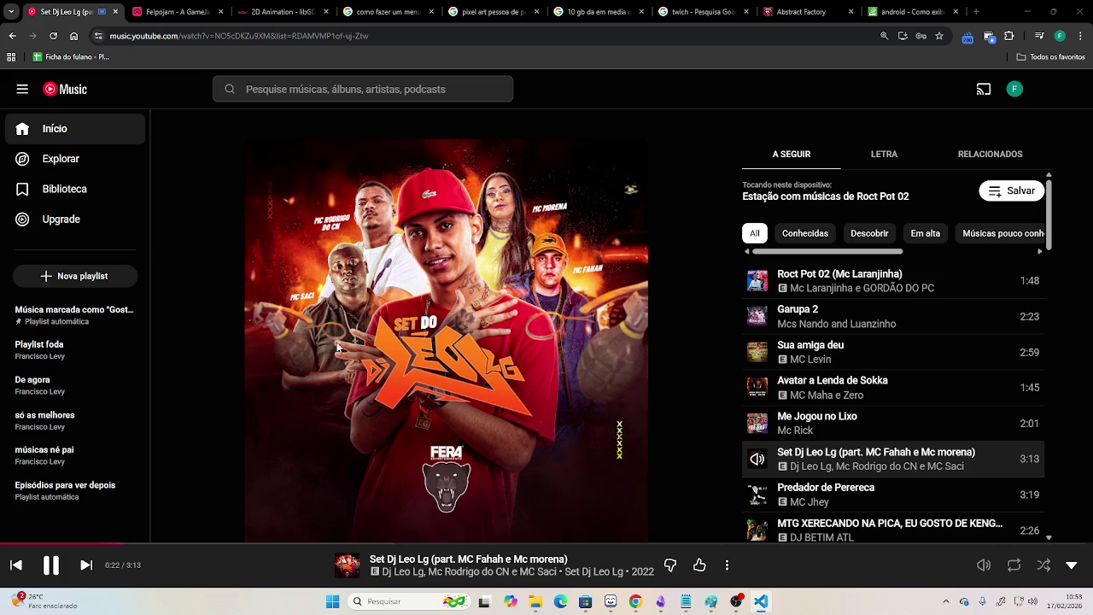
pyautogui.click(86, 564)
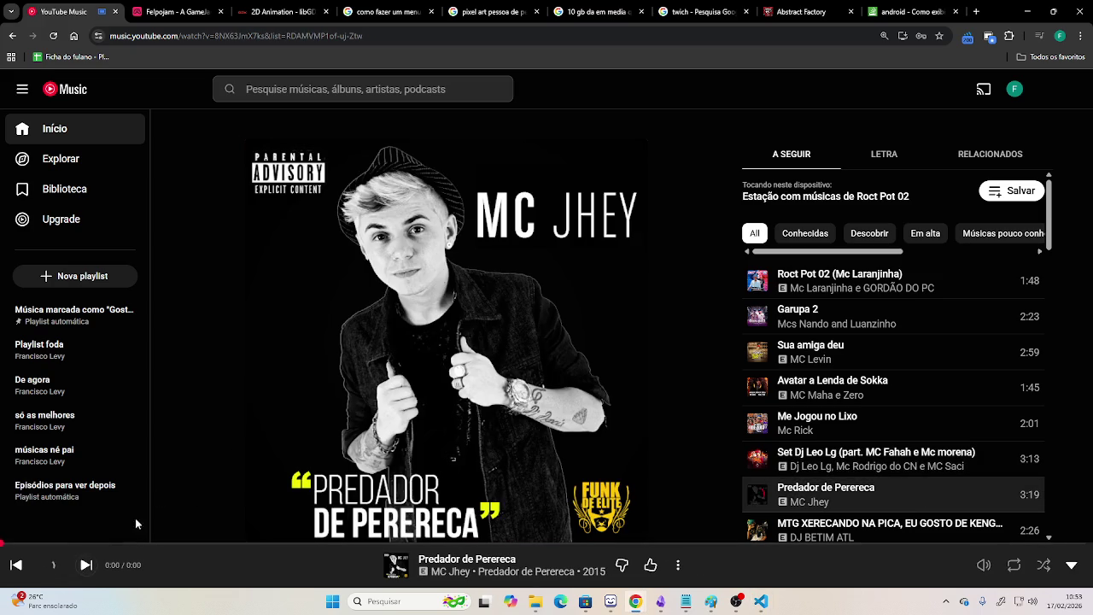
pyautogui.click(76, 94)
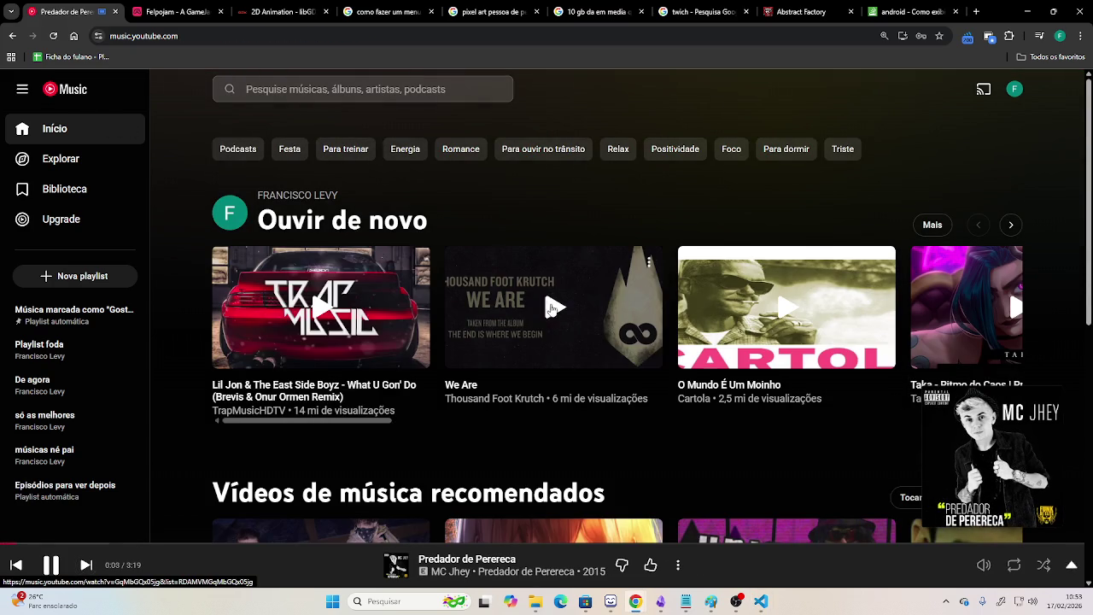
pyautogui.scroll(-1, 547, 305)
pyautogui.click(553, 258)
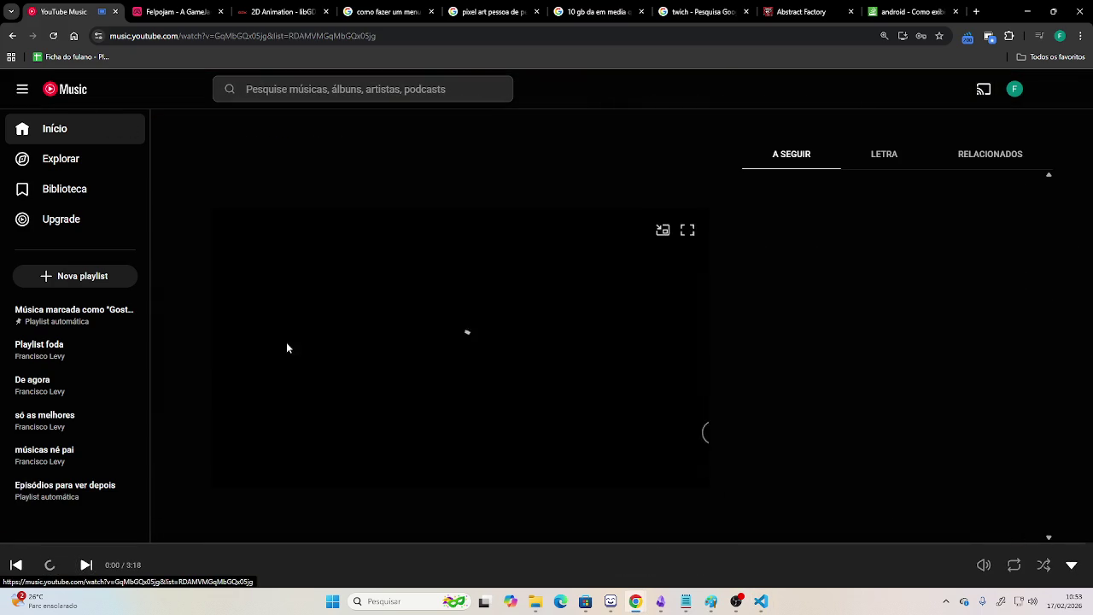
# Play Unbroken from the queue, then return to Visual Studio Code.
pyautogui.hotkey('alt', 'Tab')
pyautogui.hotkey('alt', 'Tab')
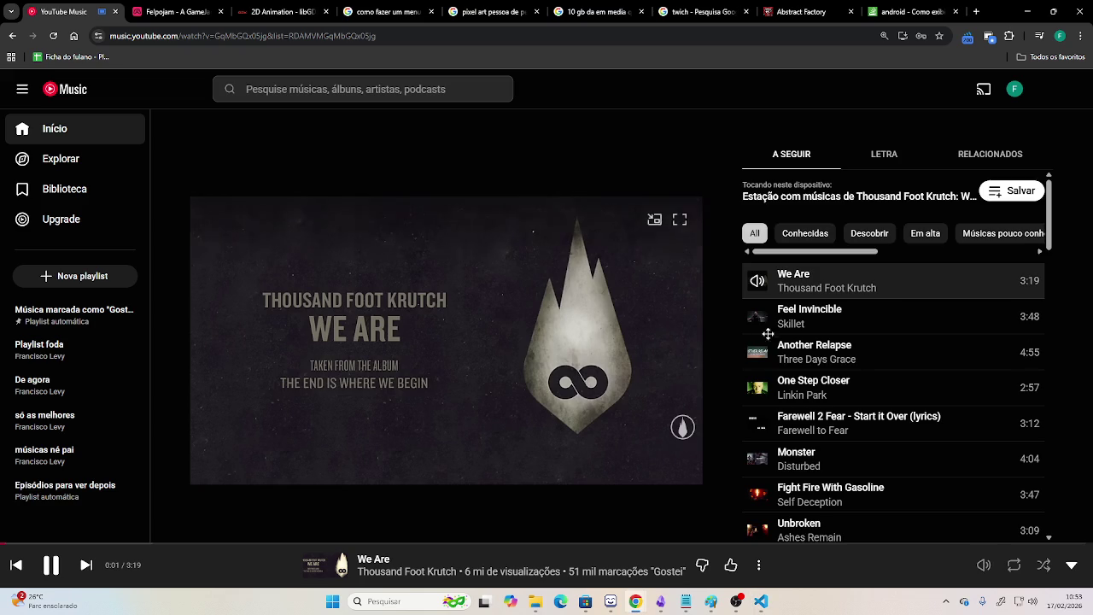
pyautogui.scroll(-3, 751, 312)
pyautogui.scroll(1, 758, 356)
pyautogui.click(758, 359)
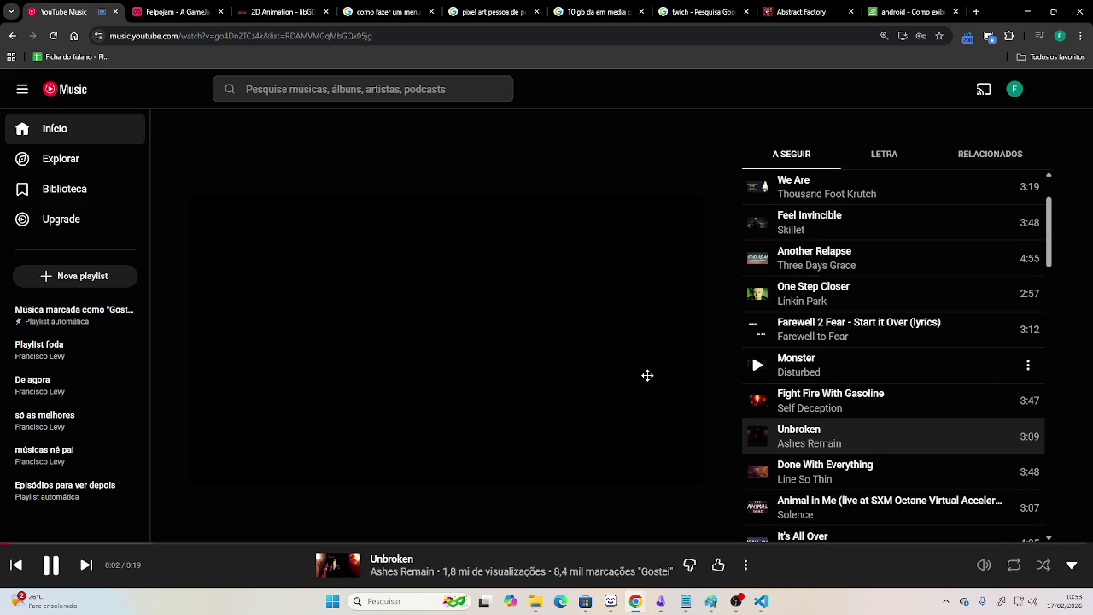
pyautogui.hotkey('alt', 'Tab')
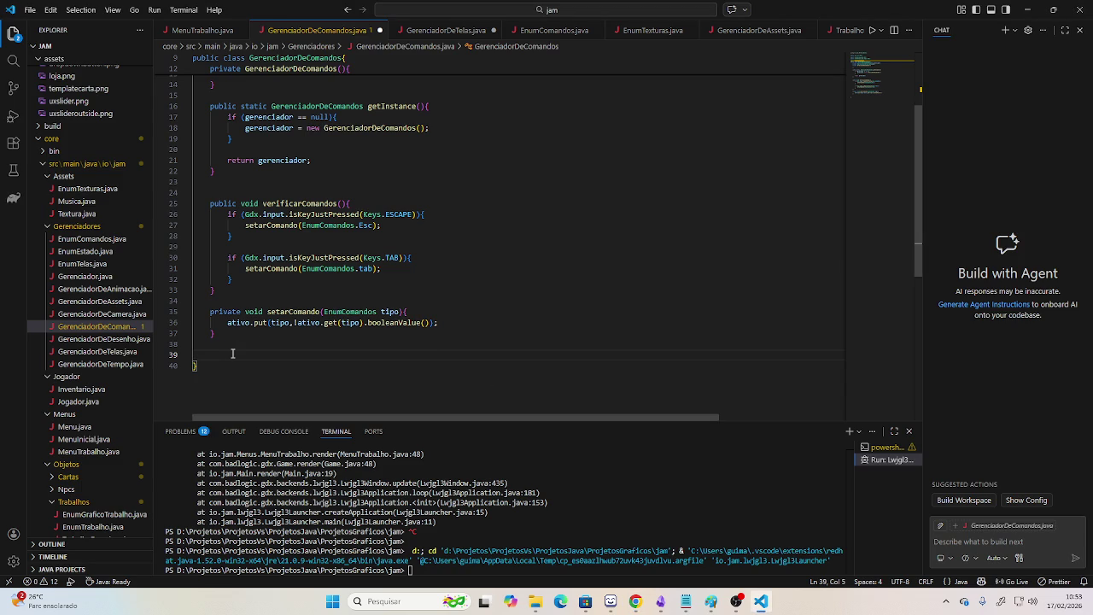
# Declare public boolean getComando(EnumComandos tipo) below setarComando.
pyautogui.write('public v')
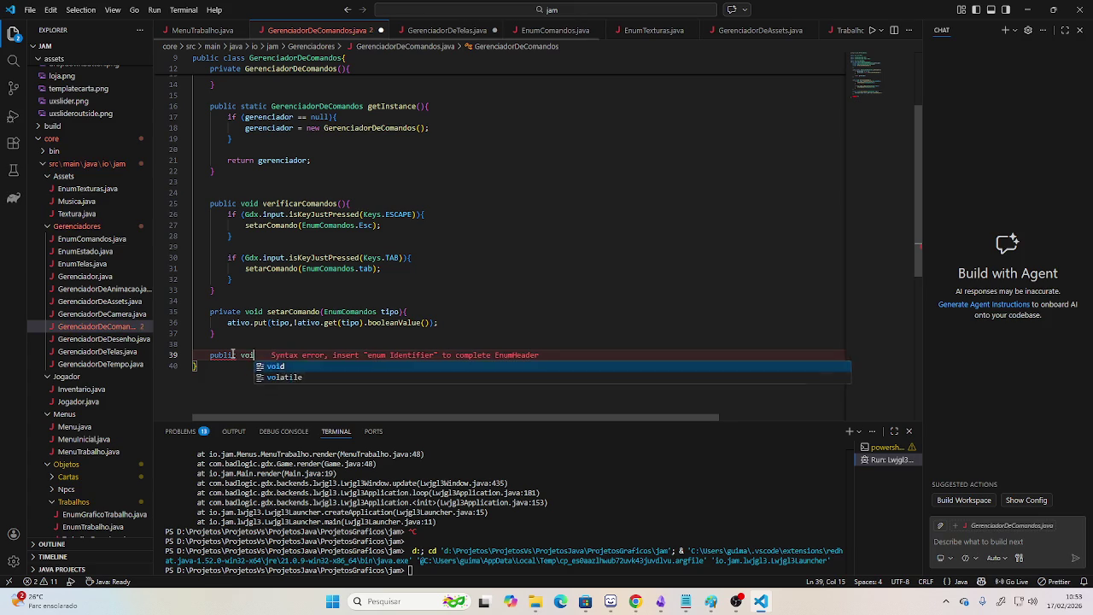
pyautogui.press('BackSpace')
pyautogui.write('boolean')
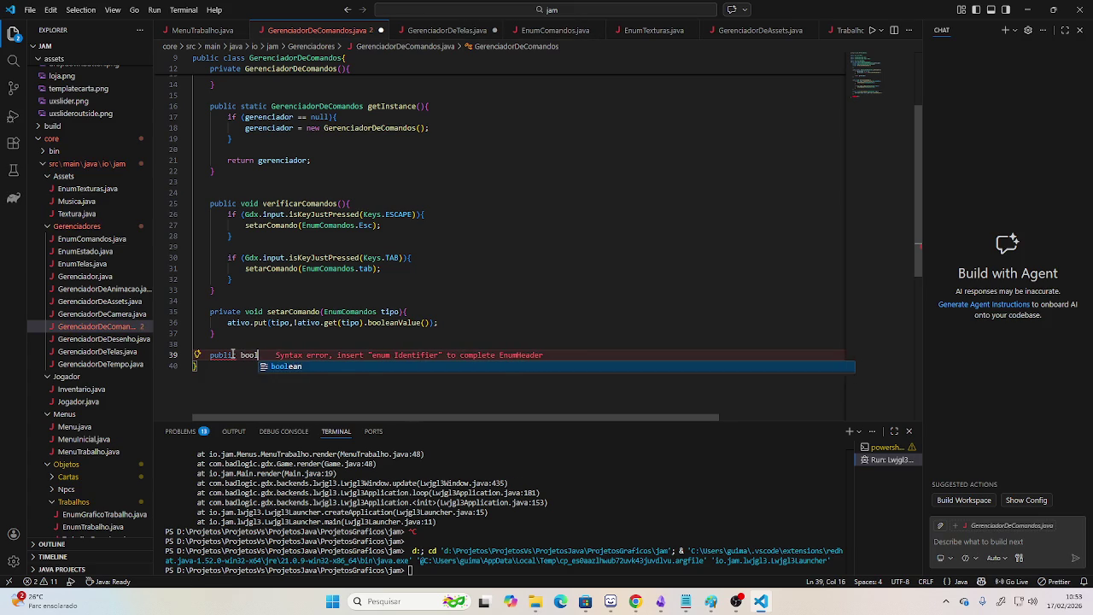
pyautogui.write('comando')
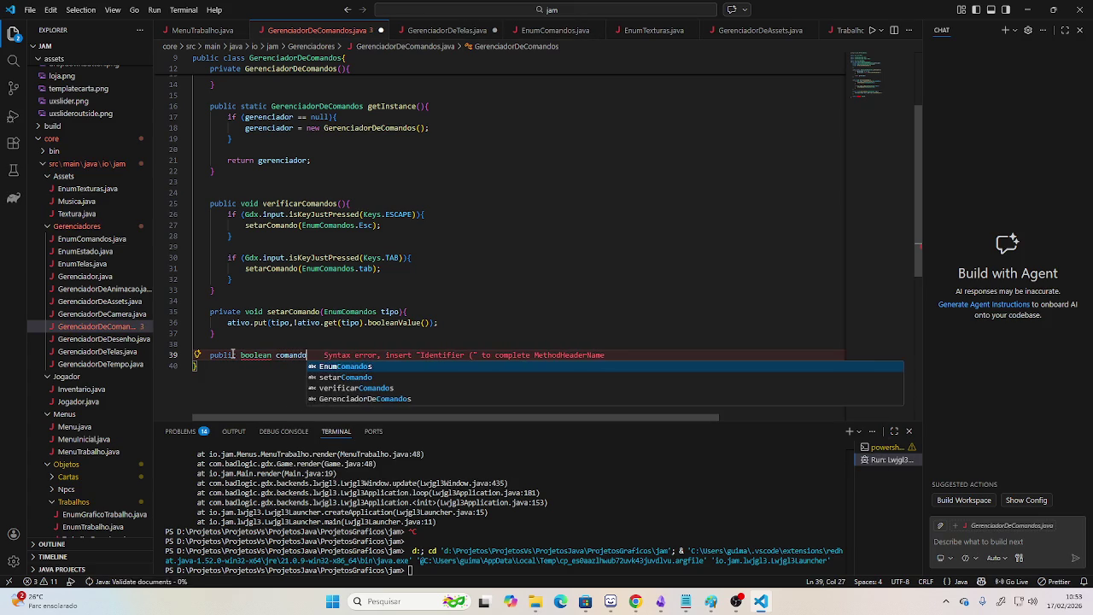
pyautogui.press('BackSpace')
pyautogui.press('BackSpace')
pyautogui.press('BackSpace')
pyautogui.press('BackSpace')
pyautogui.press('BackSpace')
pyautogui.press('BackSpace')
pyautogui.press('BackSpace')
pyautogui.write('get')
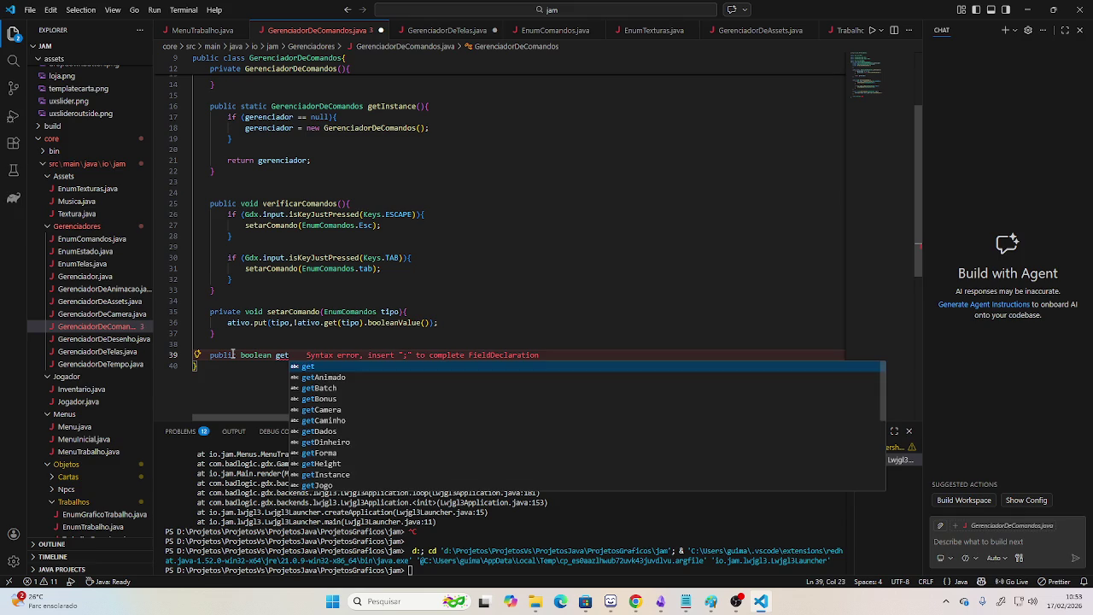
pyautogui.write('Comando(){')
pyautogui.press('Return')
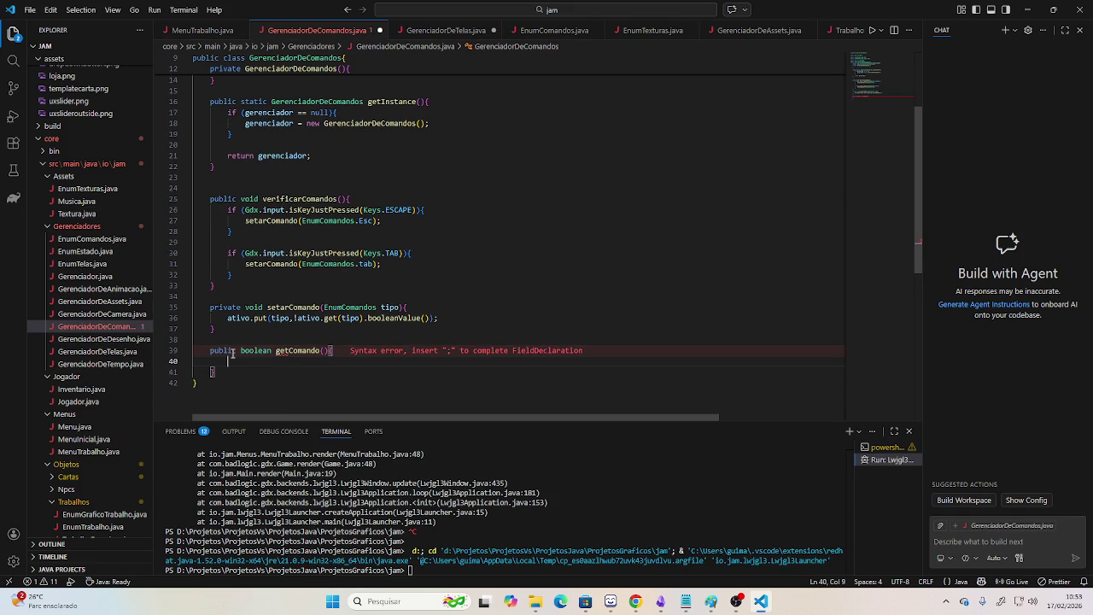
pyautogui.press('Up')
pyautogui.press('End')
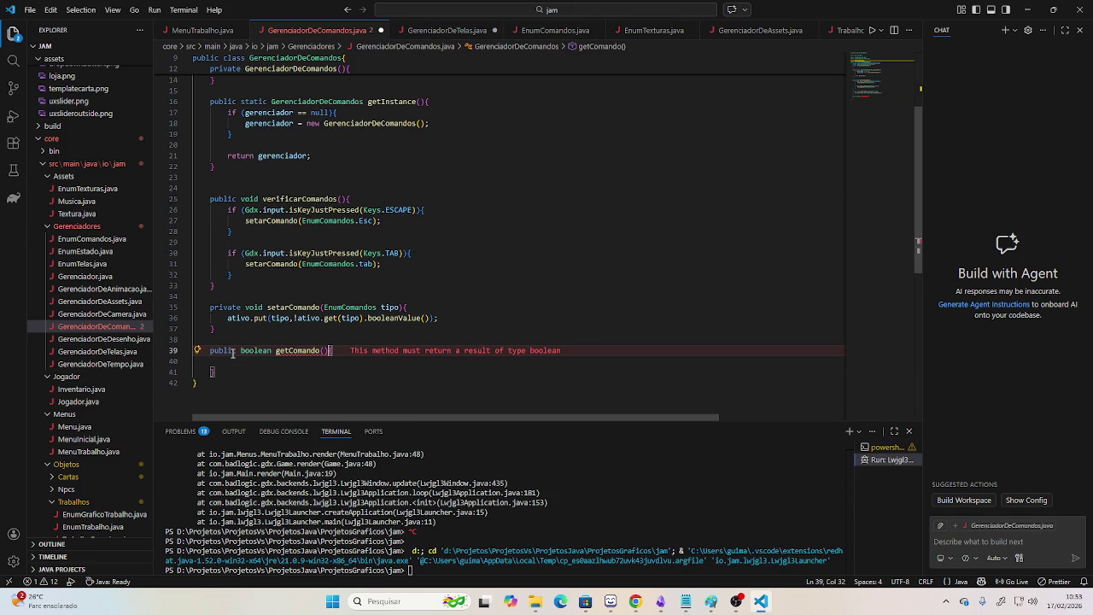
pyautogui.write('Enum')
pyautogui.press('Down')
pyautogui.press('Down')
pyautogui.press('Down')
pyautogui.press('Up')
pyautogui.press('Return')
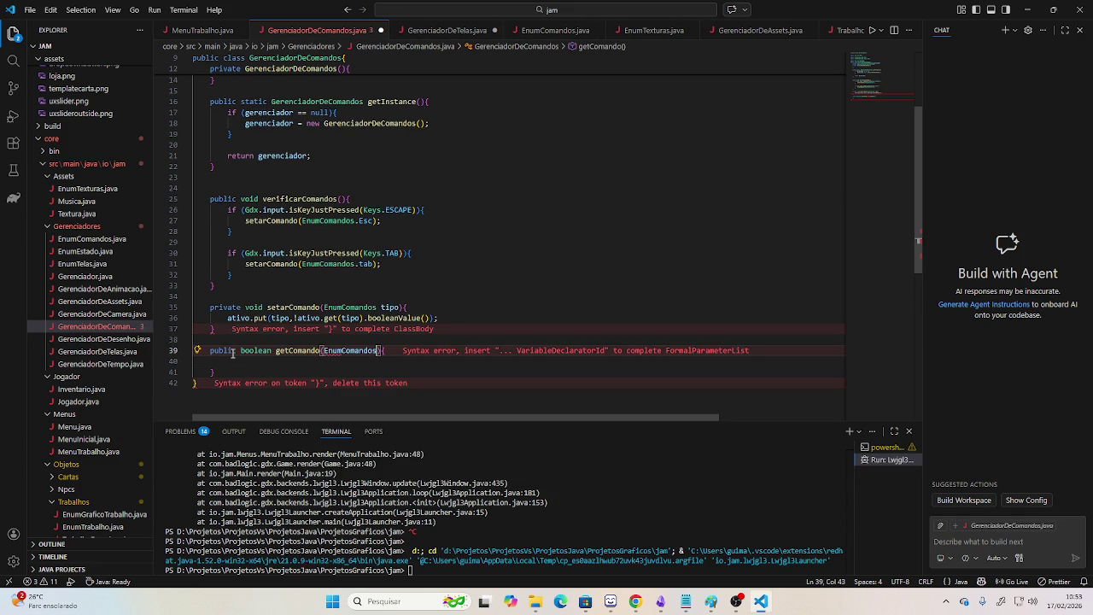
pyautogui.write('tipo')
# Write the method body as return ativo.get(tipo).booleanValue();, replacing a mistaken containsKey.
pyautogui.press('Down')
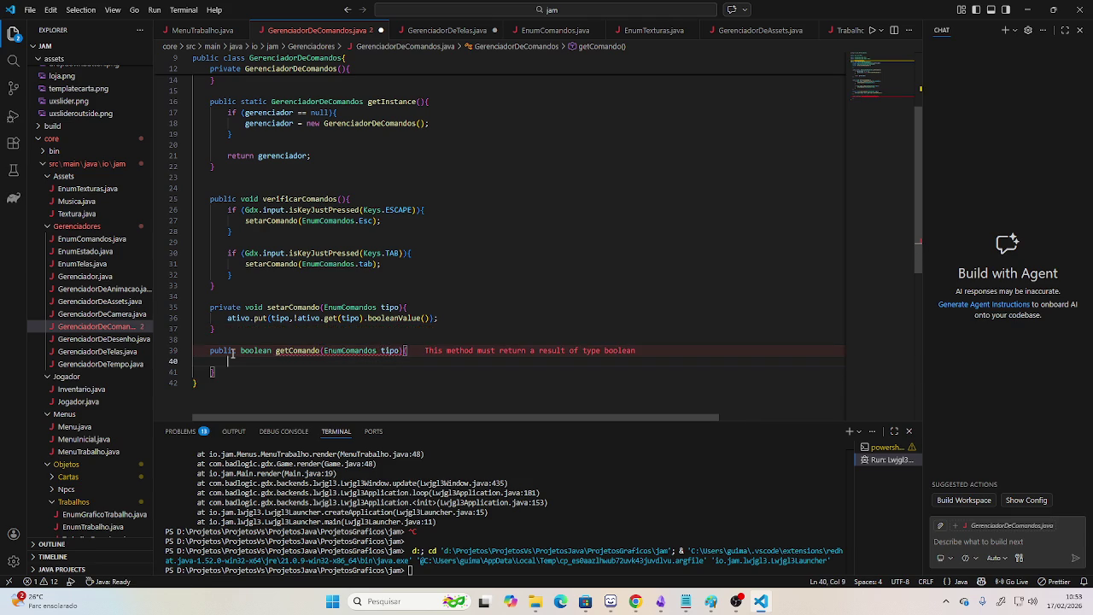
pyautogui.write('return ')
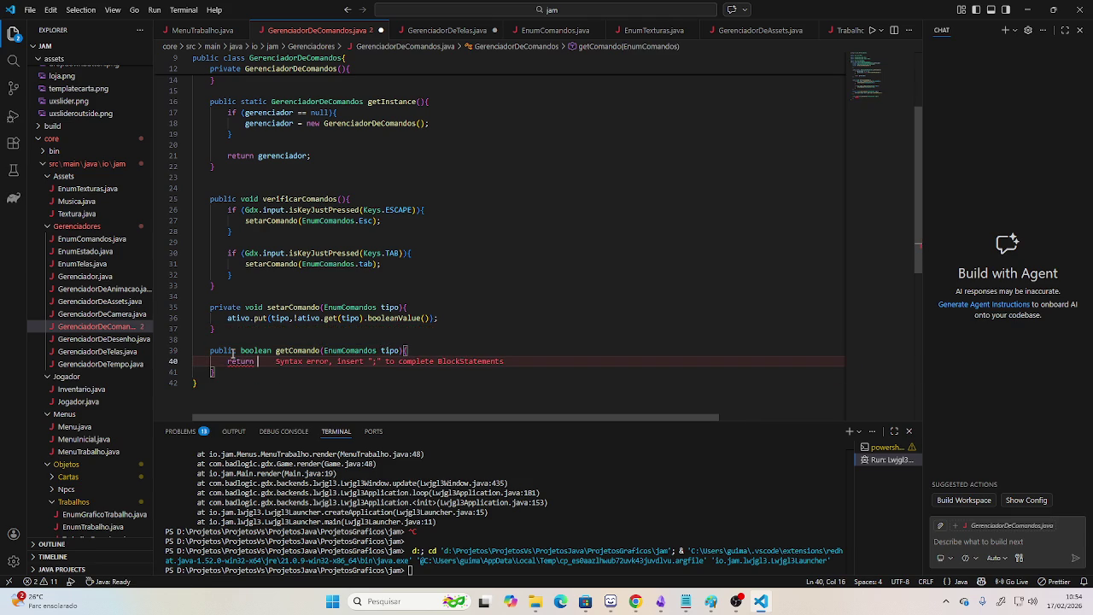
pyautogui.write('ativo.')
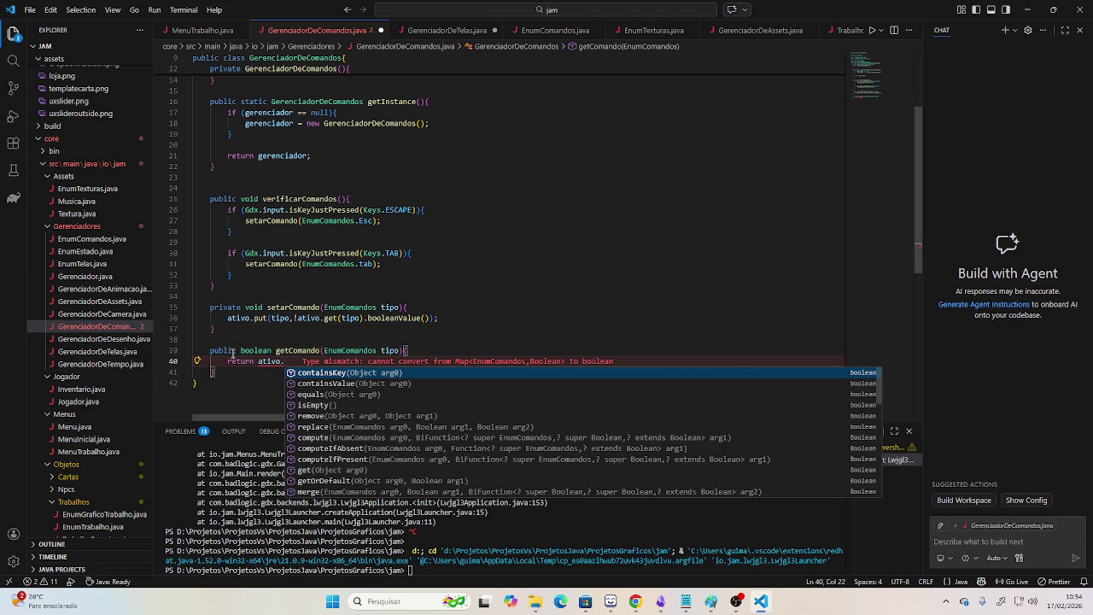
pyautogui.press('Return')
pyautogui.write('tipo')
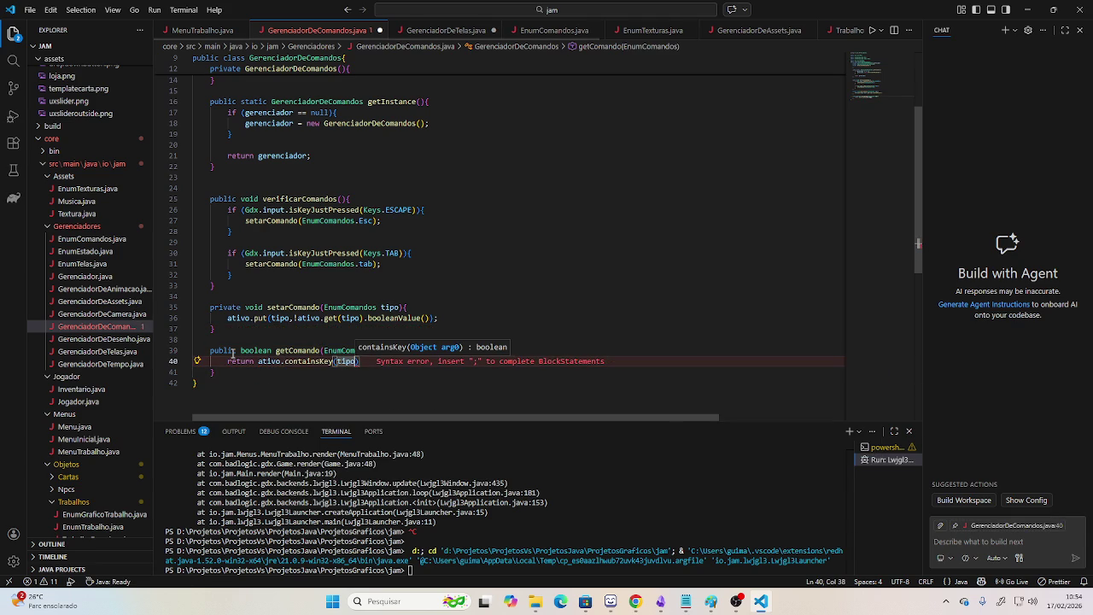
pyautogui.write(').')
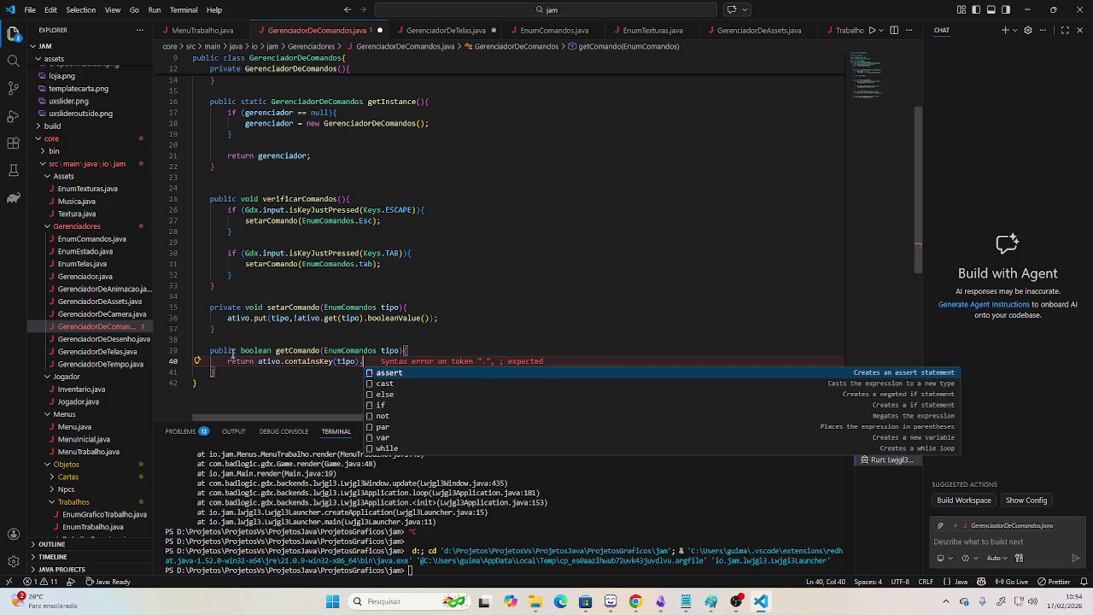
pyautogui.write('booea')
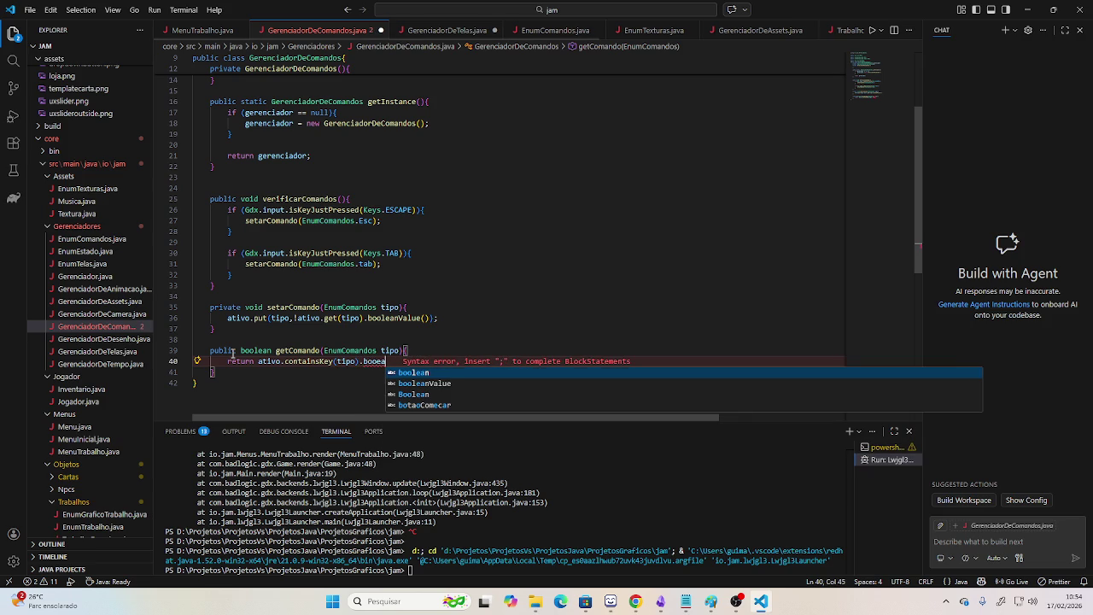
pyautogui.press('Down')
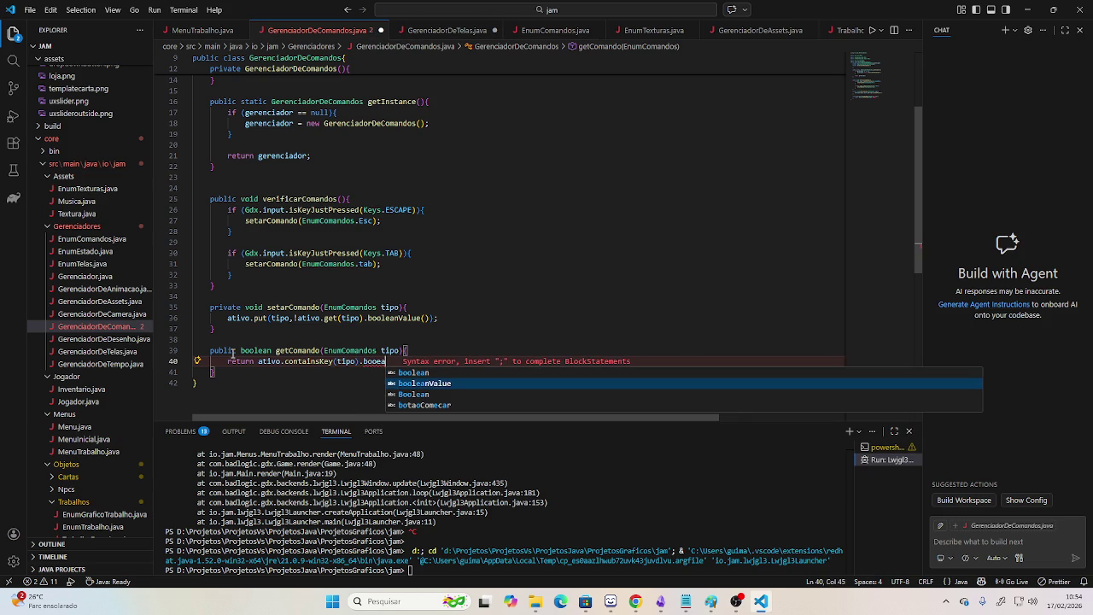
pyautogui.hotkey('ctrl', 'shift', 'Left')
pyautogui.hotkey('ctrl', 'shift', 'Left')
pyautogui.hotkey('ctrl', 'shift', 'Left')
pyautogui.hotkey('ctrl', 'shift', 'Left')
pyautogui.hotkey('ctrl', 'shift', 'Left')
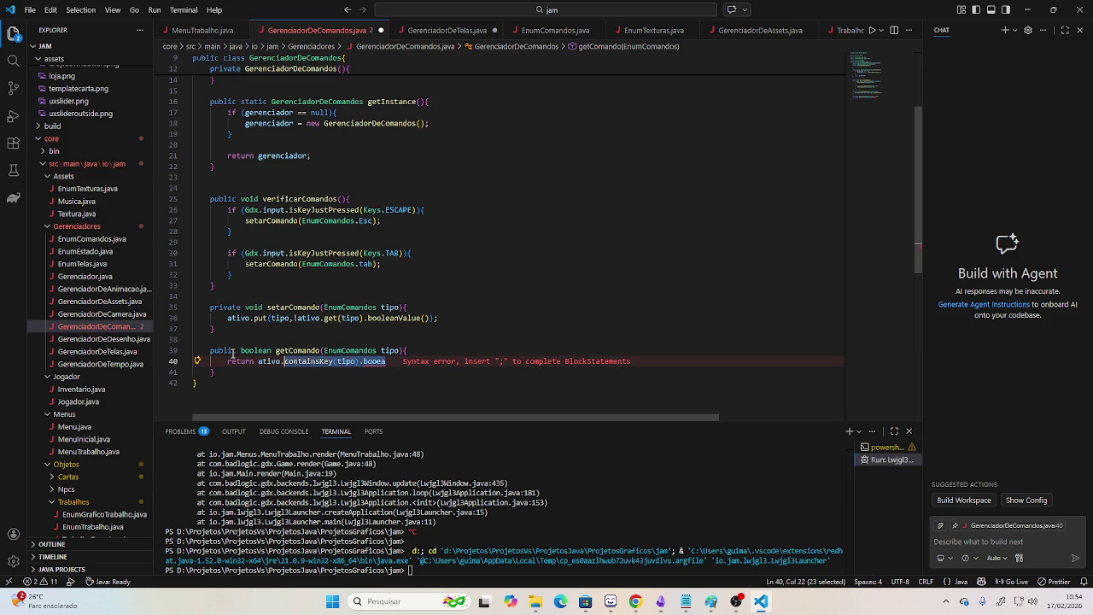
pyautogui.write('get')
pyautogui.press('Return')
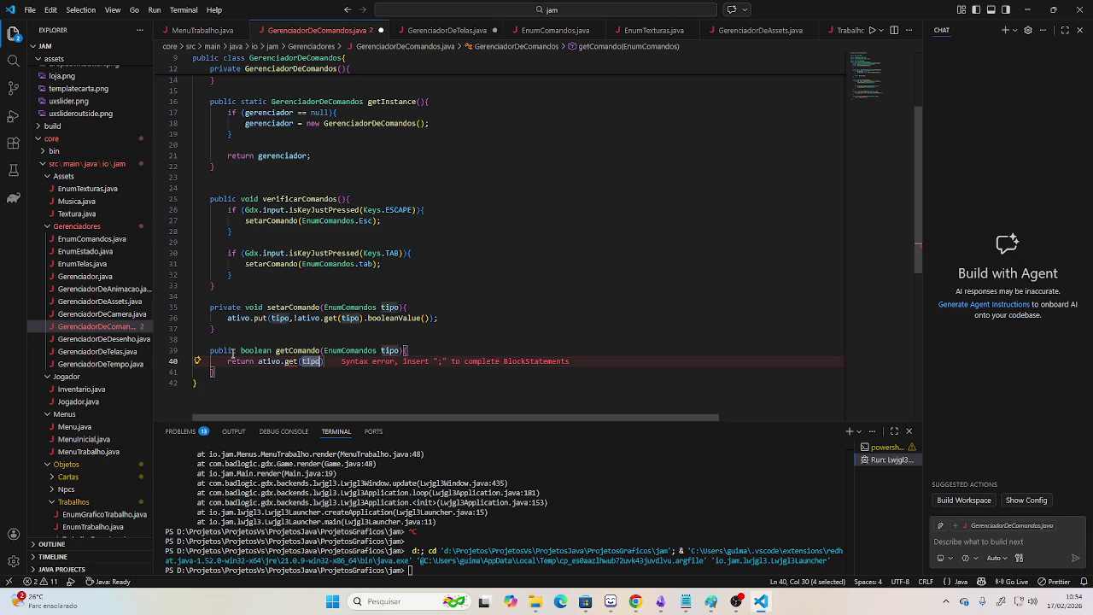
pyautogui.press('End')
pyautogui.write('.')
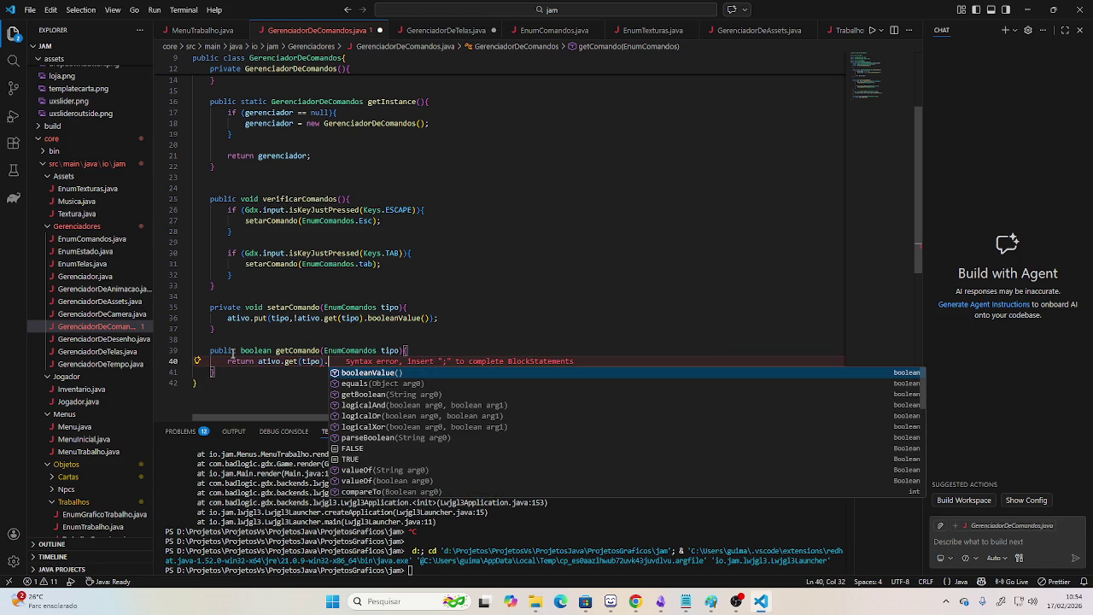
pyautogui.press('Return')
pyautogui.write(';')
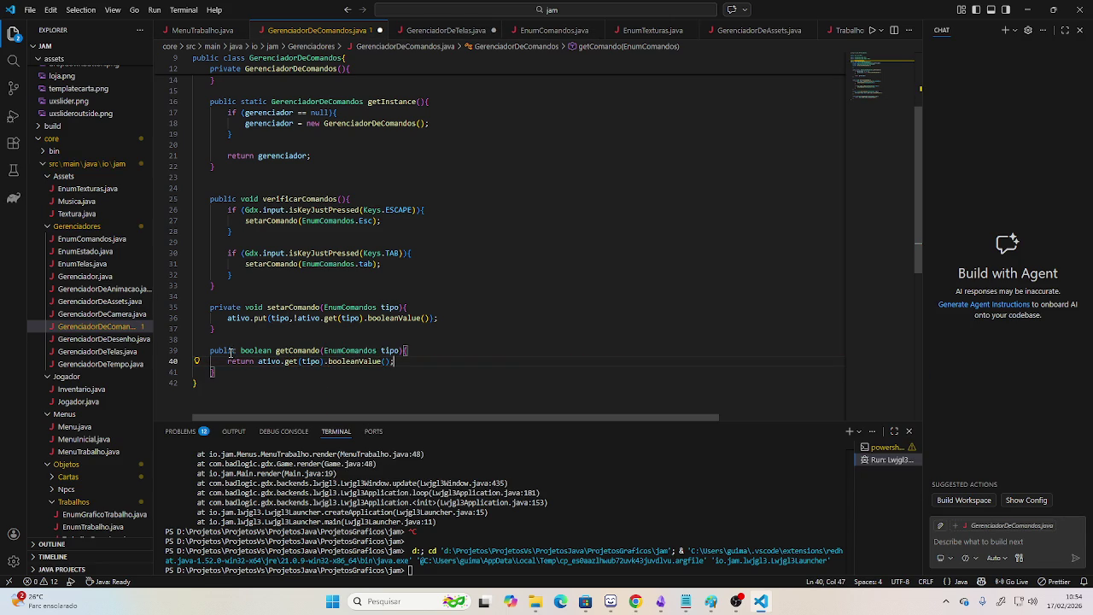
# Save GerenciadorDeComandos.java.
pyautogui.hotkey('ctrl', 's')
pyautogui.click(553, 246)
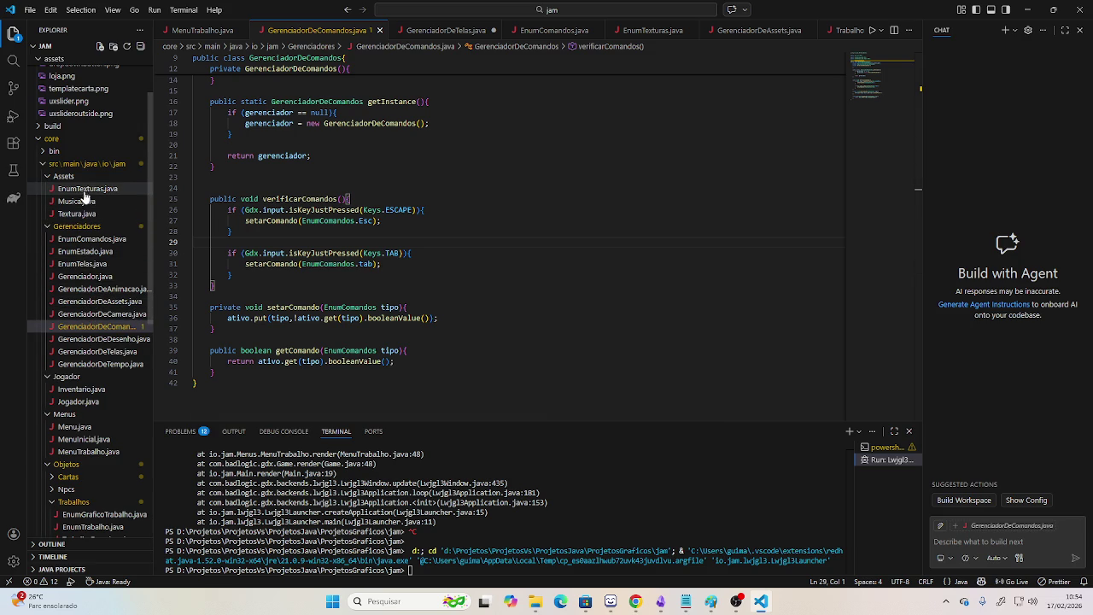
pyautogui.scroll(-2, 98, 325)
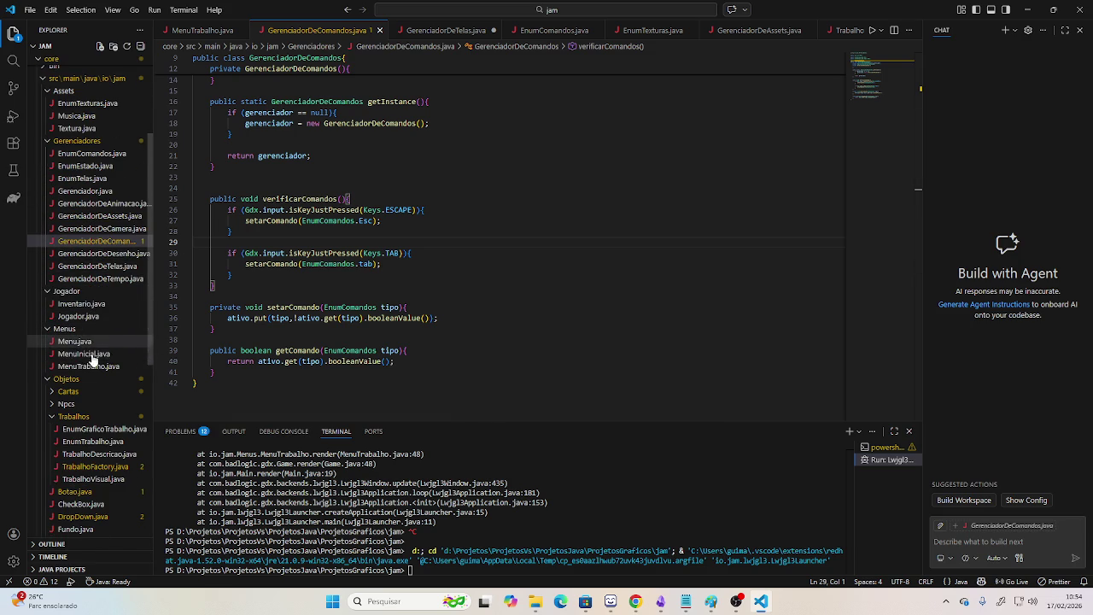
# Open MenuInicial.java and start an indented line inside render after the touch checks.
pyautogui.click(96, 354)
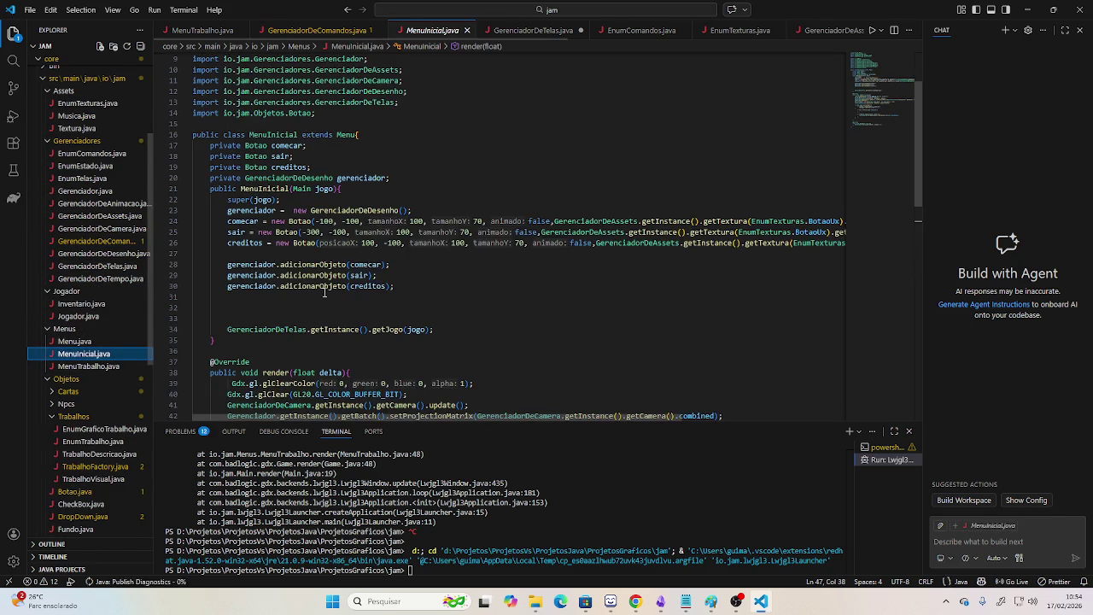
pyautogui.scroll(-5, 292, 306)
pyautogui.scroll(-3, 286, 305)
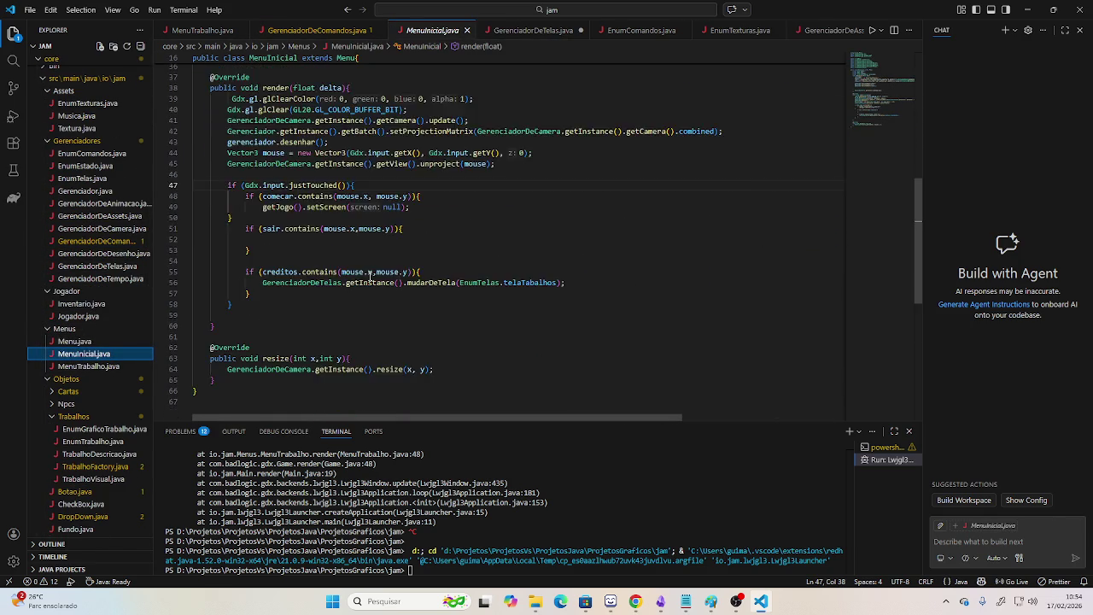
pyautogui.click(244, 311)
pyautogui.scroll(2, 291, 306)
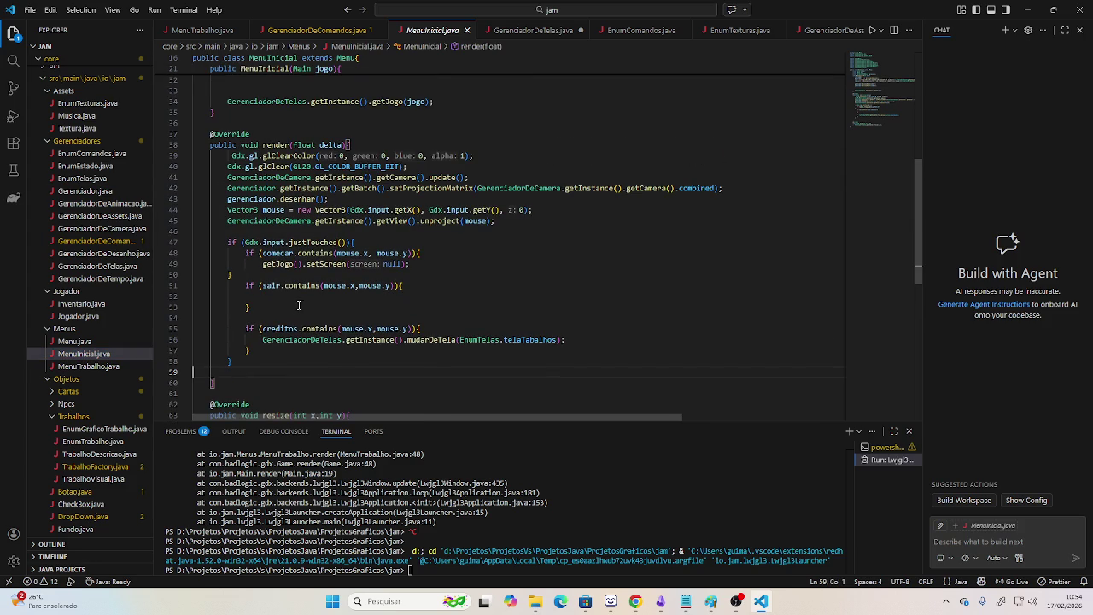
pyautogui.scroll(-3, 250, 343)
pyautogui.press('Tab')
pyautogui.press('Tab')
pyautogui.press('Tab')
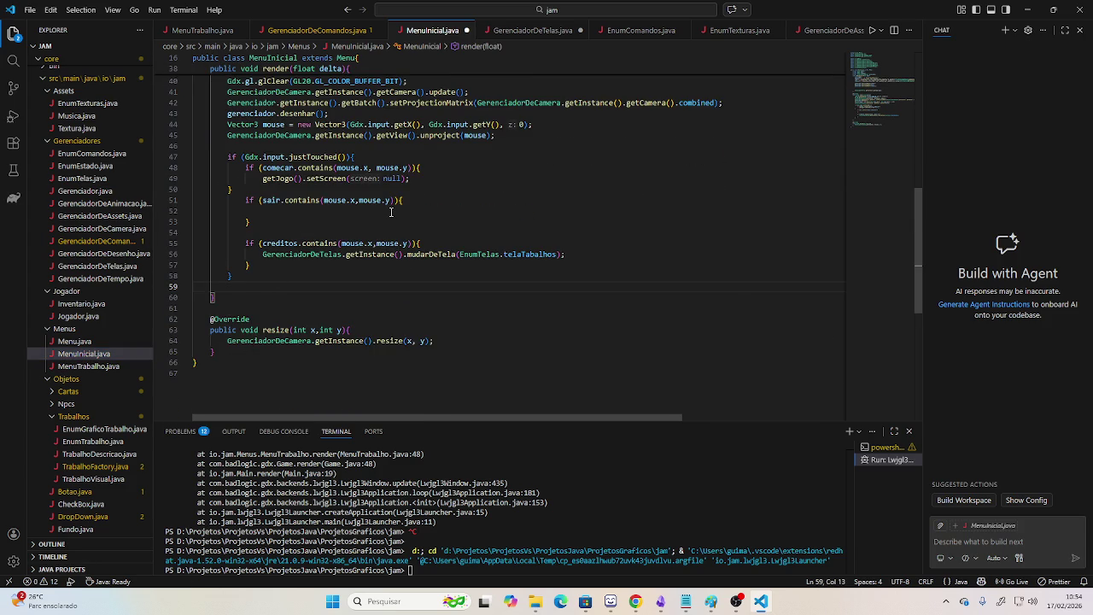
# Add GerenciadorDeComandos.getInstance().verificarComandos(); to poll commands each frame.
pyautogui.write('Gerenciadro')
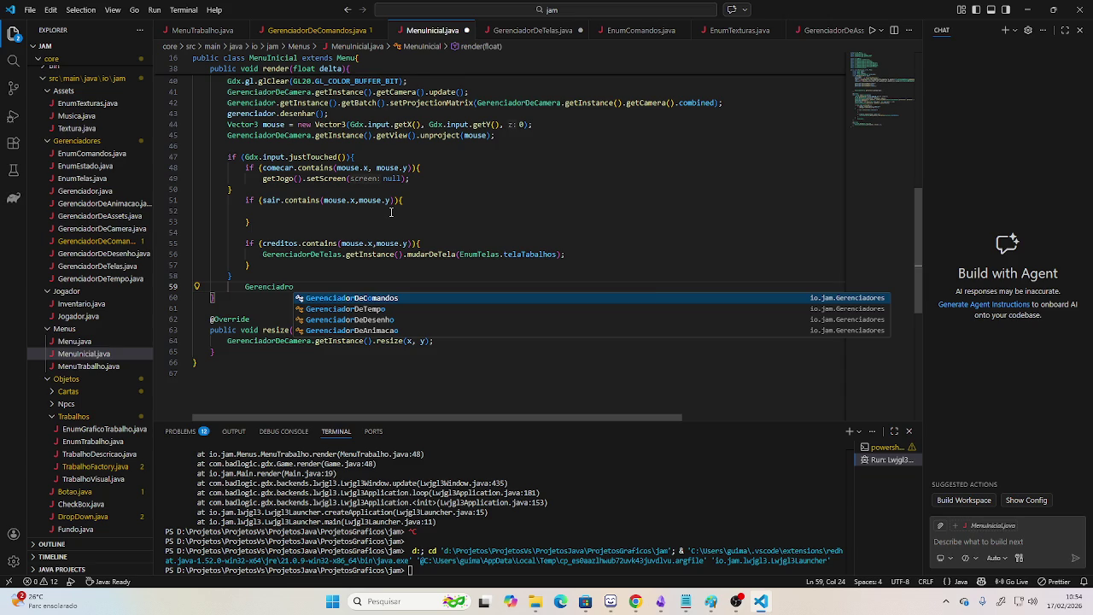
pyautogui.press('Return')
pyautogui.write('.get')
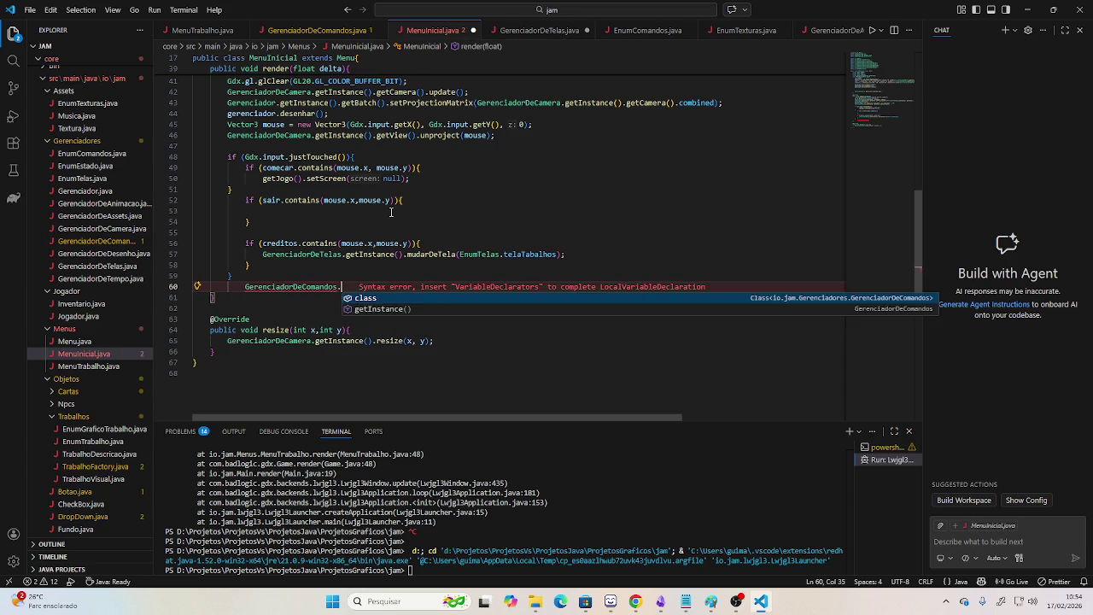
pyautogui.press('Return')
pyautogui.write('.')
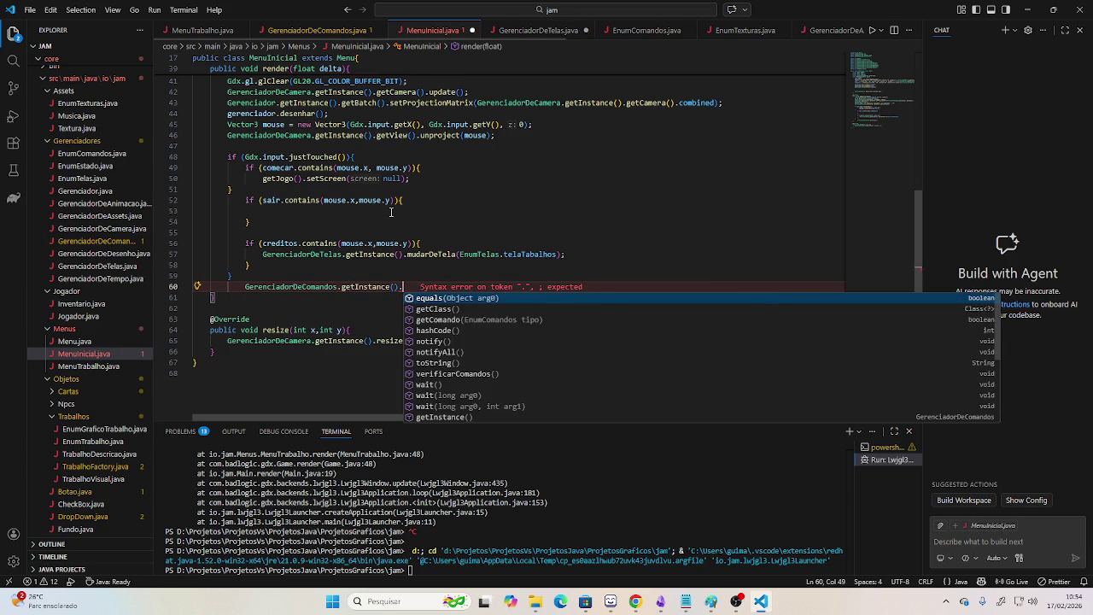
pyautogui.press('Down')
pyautogui.press('Down')
pyautogui.press('Down')
pyautogui.press('Down')
pyautogui.press('Down')
pyautogui.press('Down')
pyautogui.press('Down')
pyautogui.press('Return')
pyautogui.write(';')
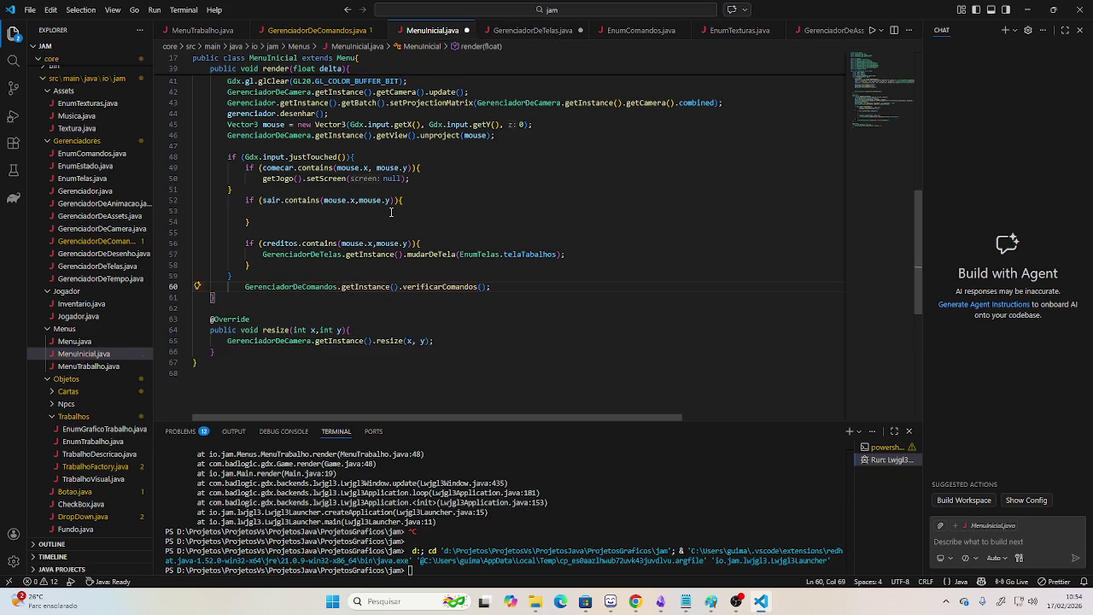
# Add an if on GerenciadorDeComandos.getInstance().getComando(EnumComandos.Esc).
pyautogui.press('Return')
pyautogui.press('Return')
pyautogui.write('if')
pyautogui.press('Return')
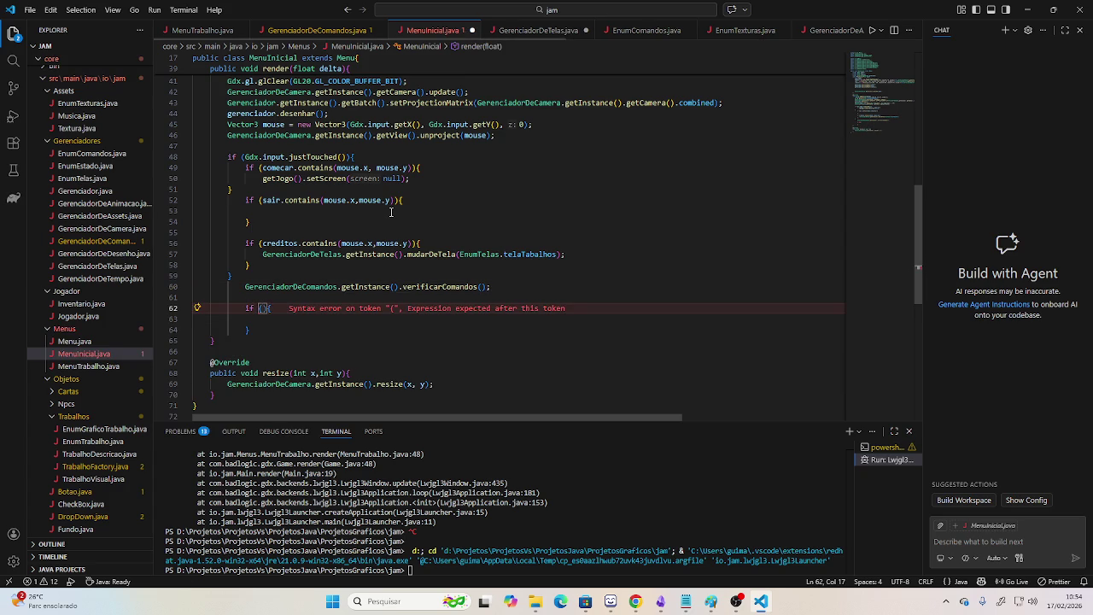
pyautogui.write('GerenciadorDeComandos.get')
pyautogui.press('Return')
pyautogui.write('.')
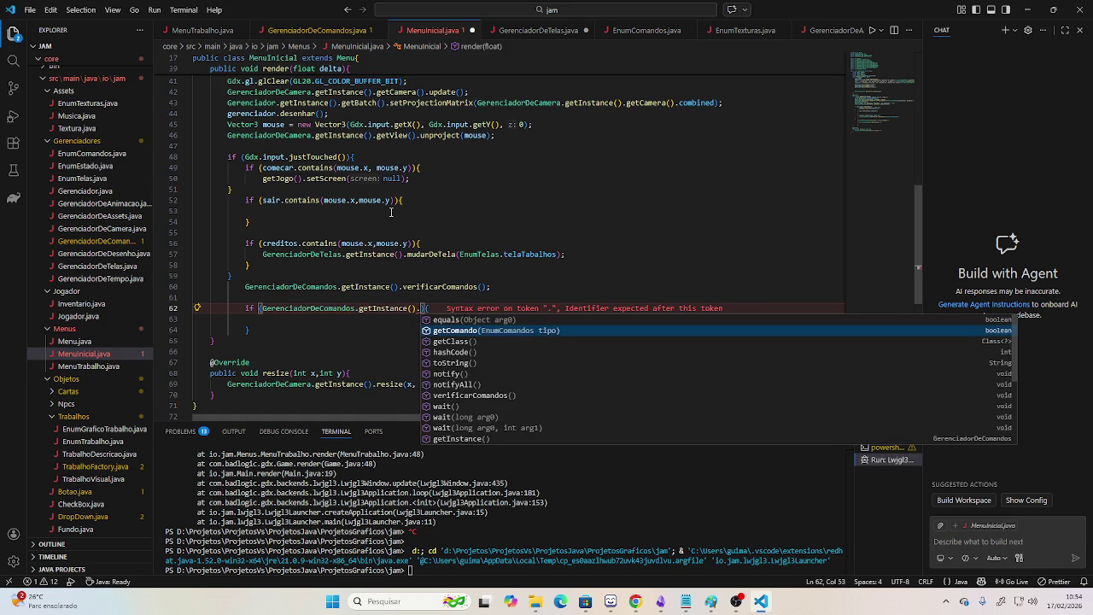
pyautogui.press('Return')
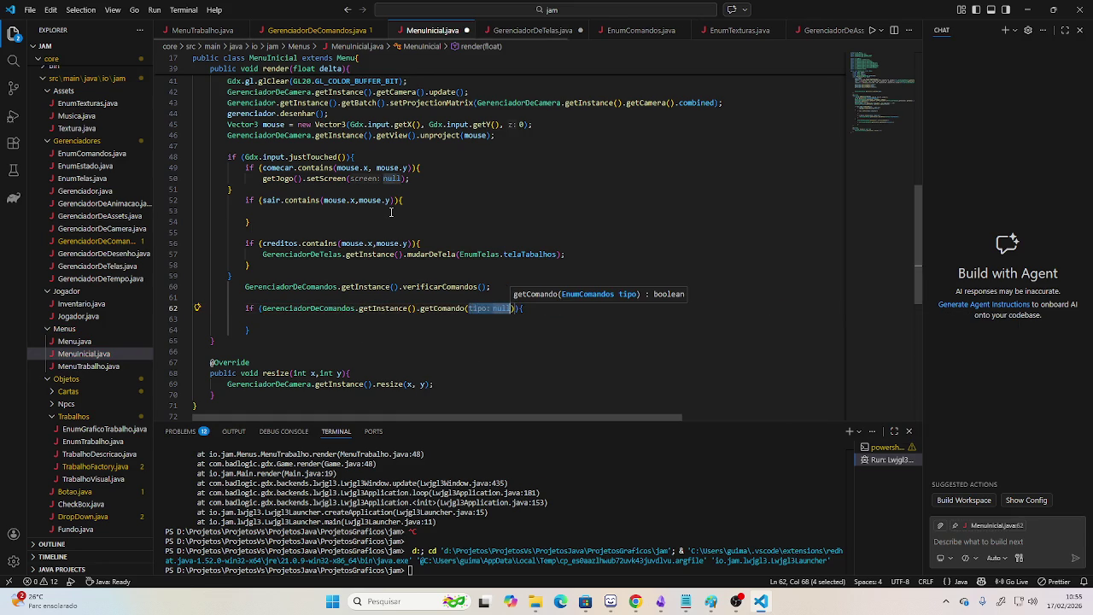
pyautogui.press('BackSpace')
pyautogui.write('EnumComandos.')
pyautogui.press('Return')
pyautogui.write('.Esc')
pyautogui.press('Return')
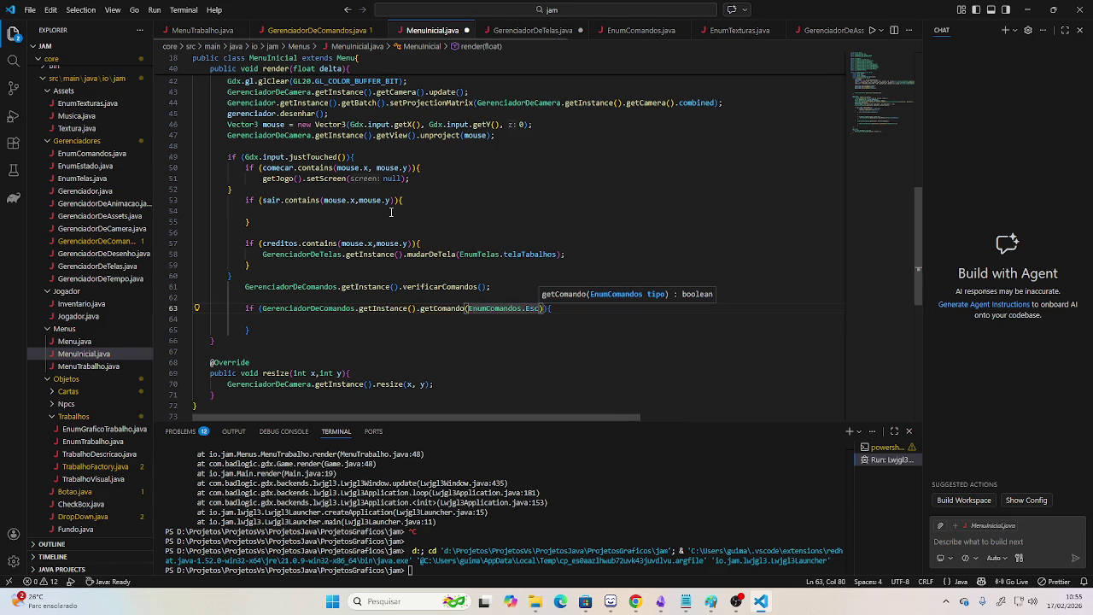
pyautogui.press('Down')
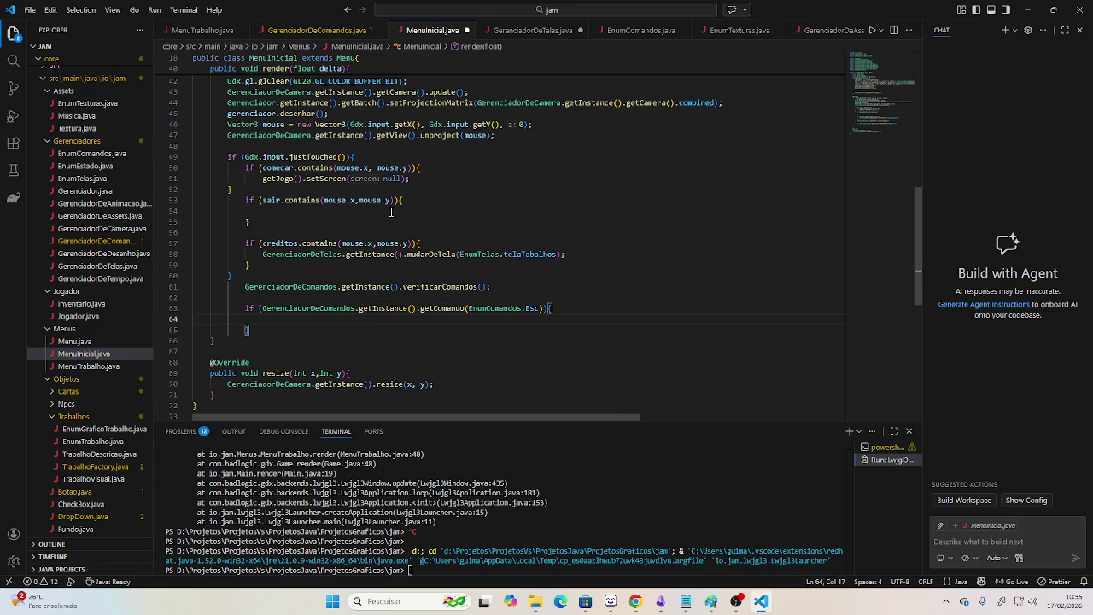
# Inside the if, print "funciona" with a System.out.println snippet.
pyautogui.write('susoput')
pyautogui.write('sout')
pyautogui.press('Return')
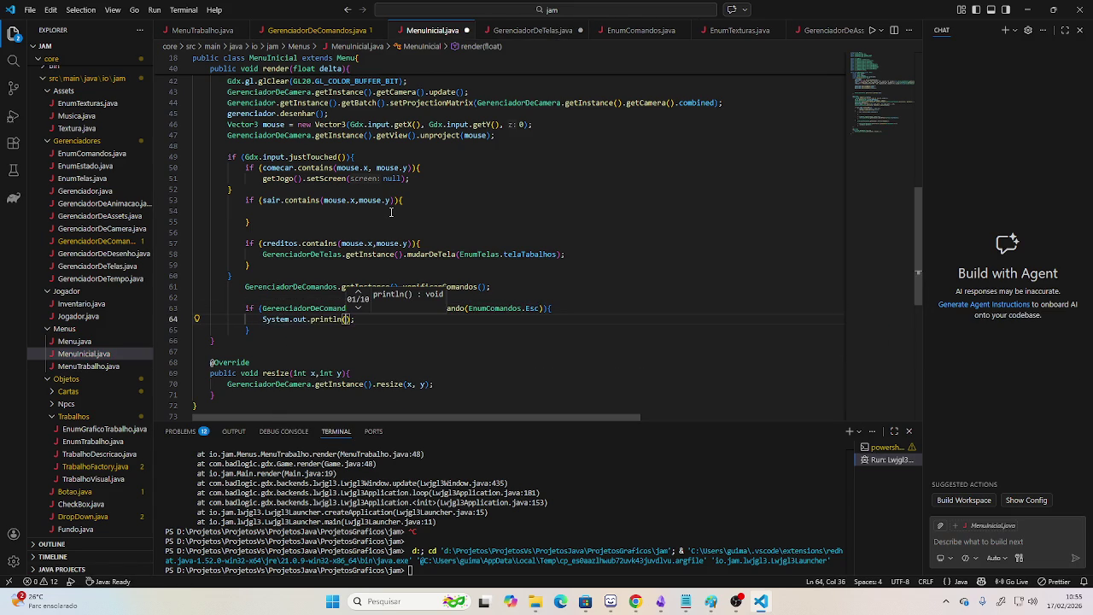
pyautogui.write('"funcin')
pyautogui.press('BackSpace')
pyautogui.press('BackSpace')
pyautogui.write('ona')
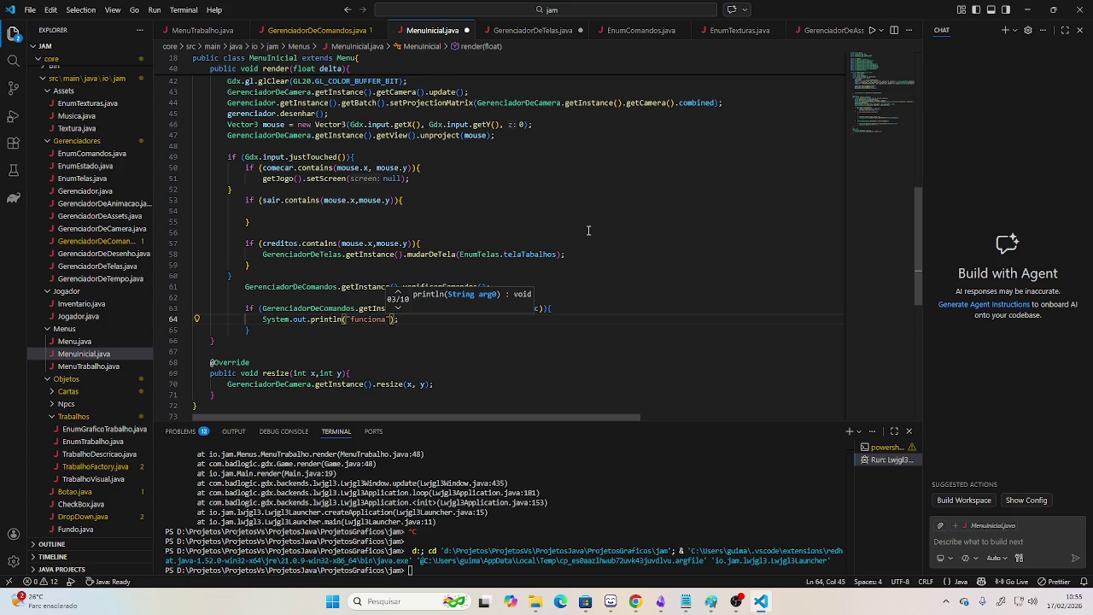
pyautogui.click(732, 246)
# Test-run the game, then initialize ativo = new HashMap<>(); in the GerenciadorDeComandos constructor and save.
pyautogui.click(872, 30)
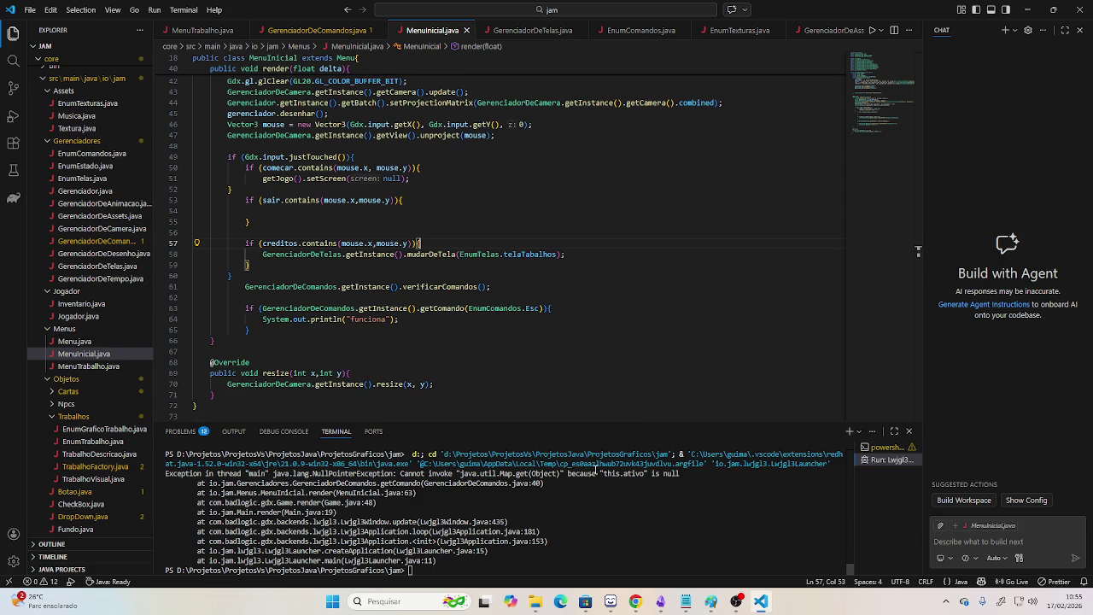
pyautogui.click(316, 30)
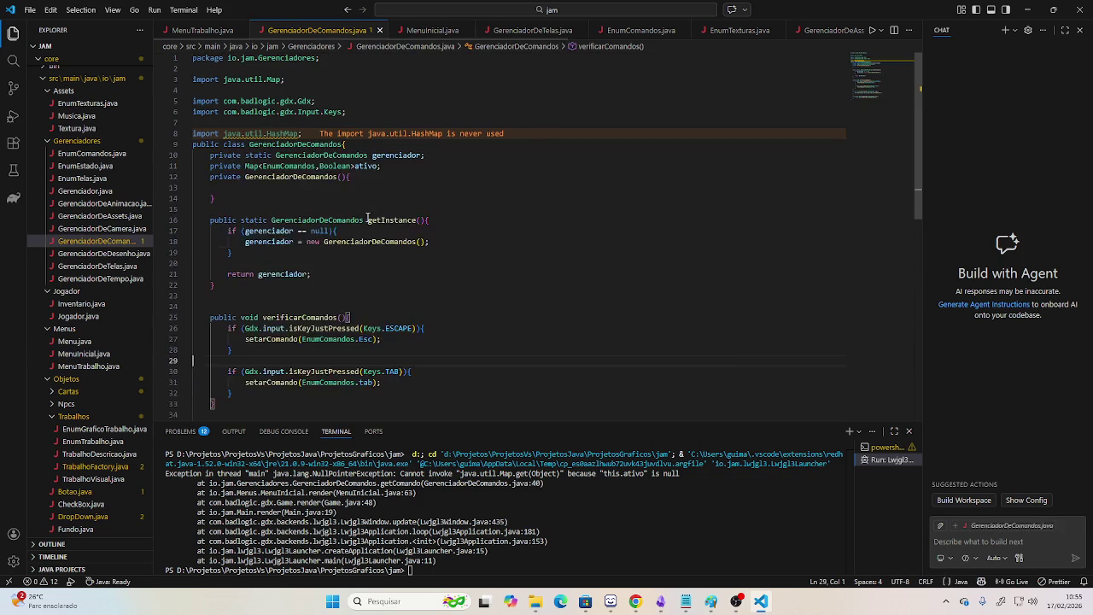
pyautogui.click(281, 189)
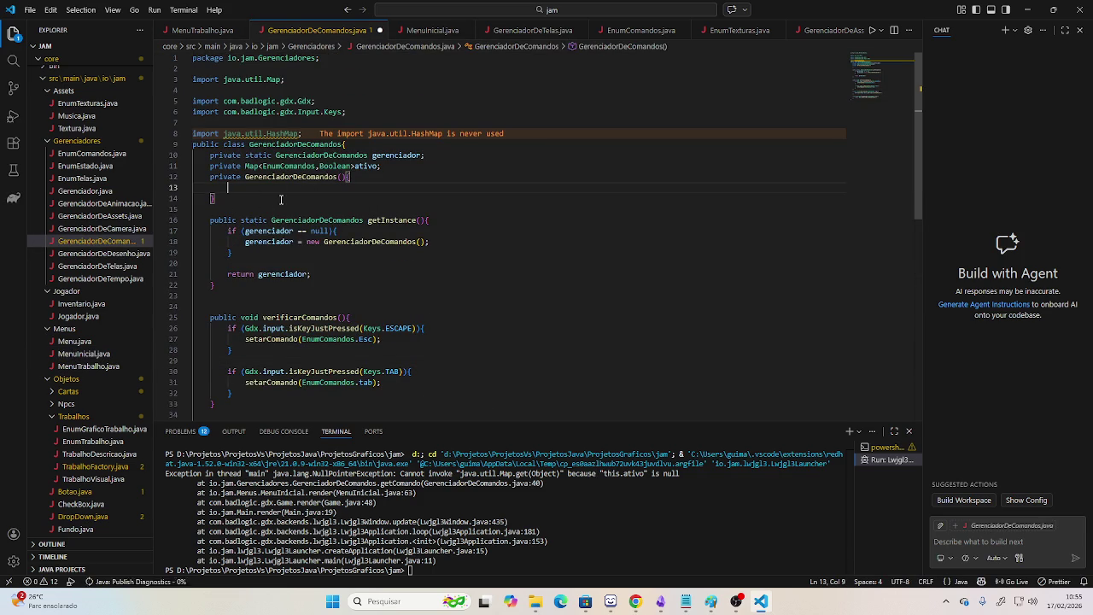
pyautogui.write('ativo = new ')
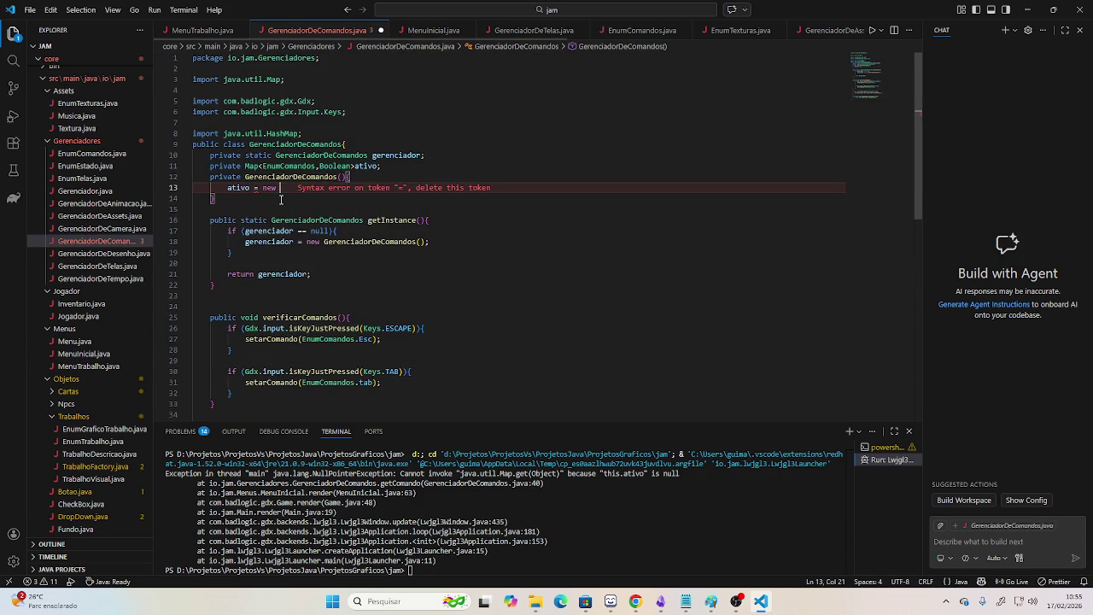
pyautogui.write('HashMap<>();')
pyautogui.hotkey('ctrl', 's')
pyautogui.press('Down')
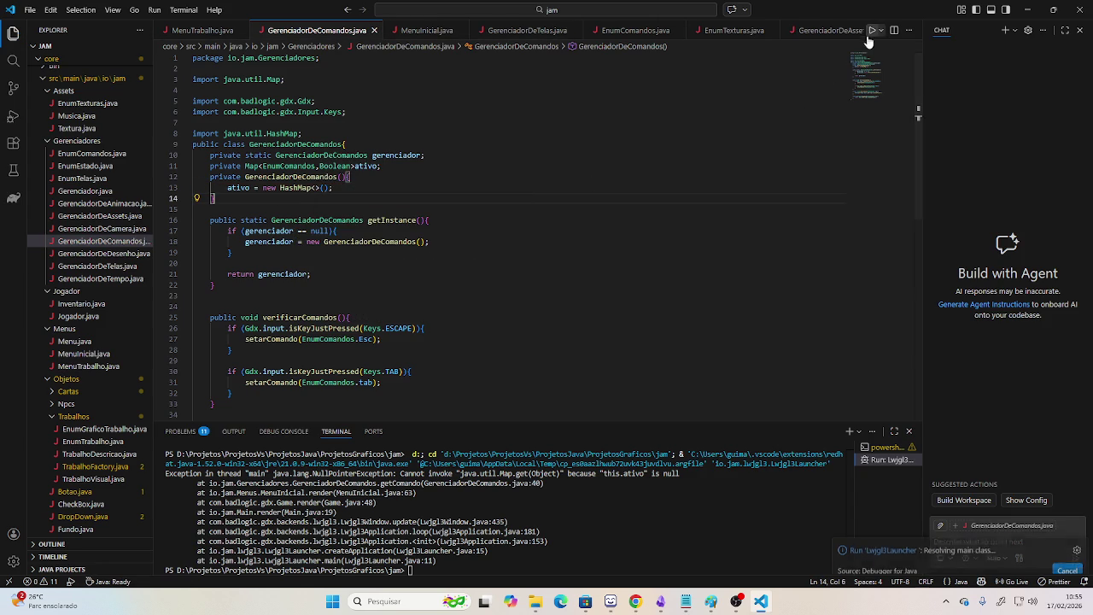
# Rerun the game and inspect the NullPointerException thrown from getComando.
pyautogui.click(870, 30)
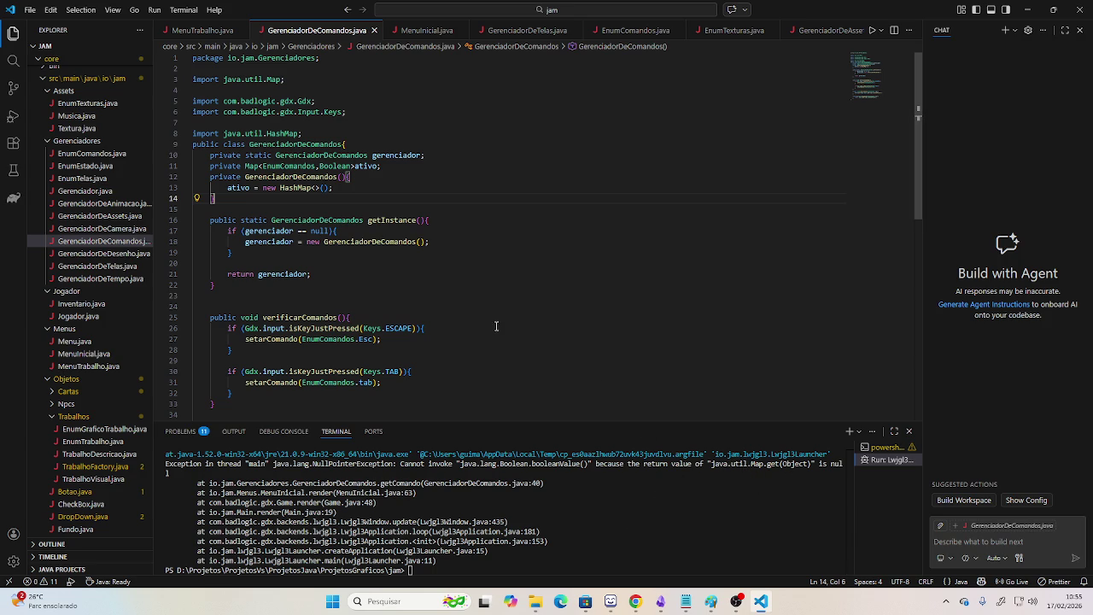
pyautogui.scroll(-5, 472, 321)
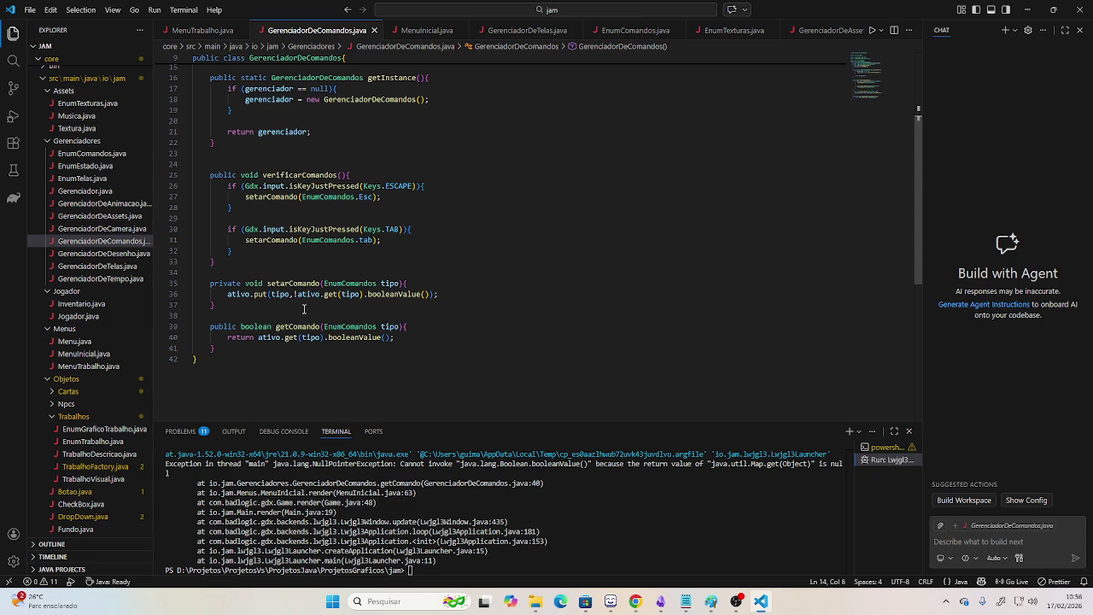
pyautogui.scroll(5, 303, 309)
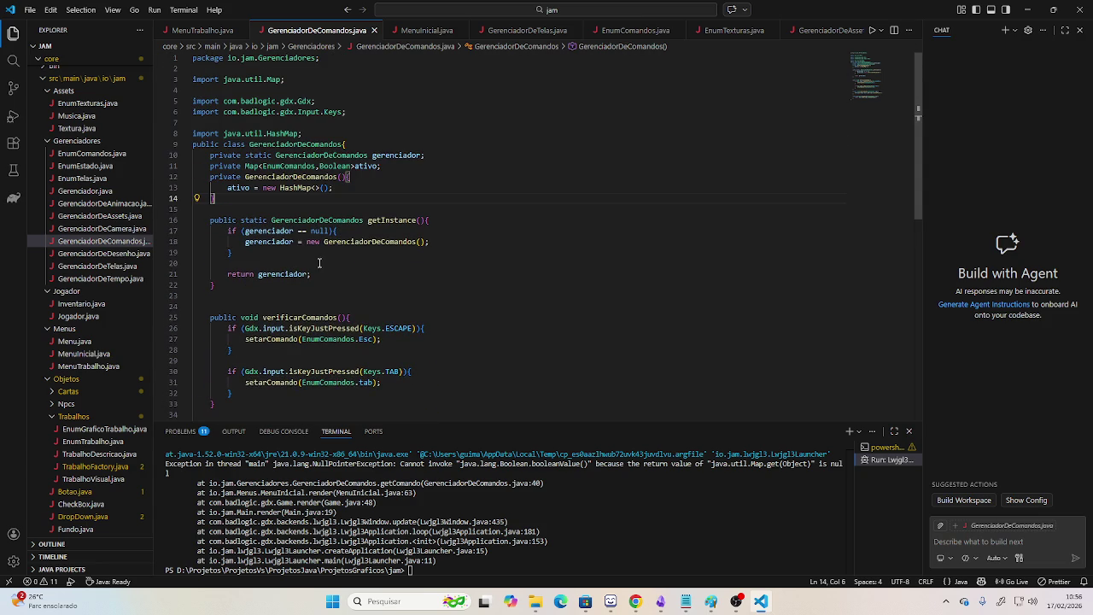
pyautogui.scroll(-5, 328, 217)
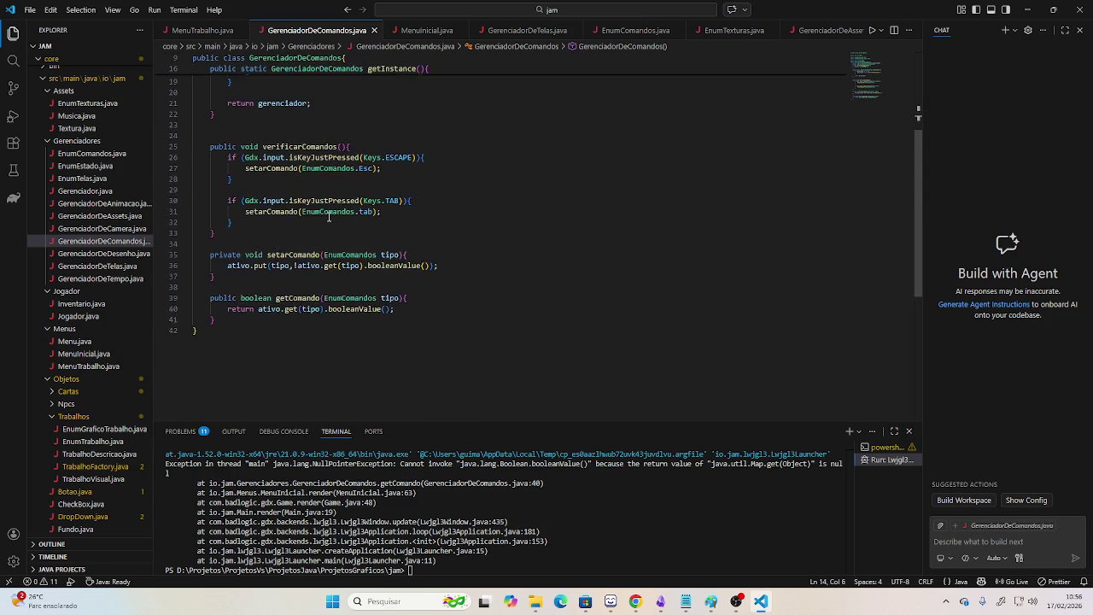
pyautogui.scroll(2, 329, 217)
pyautogui.scroll(3, 329, 213)
# Add an empty private void prepararComandos() method below the constructor.
pyautogui.click(339, 188)
pyautogui.press('Down')
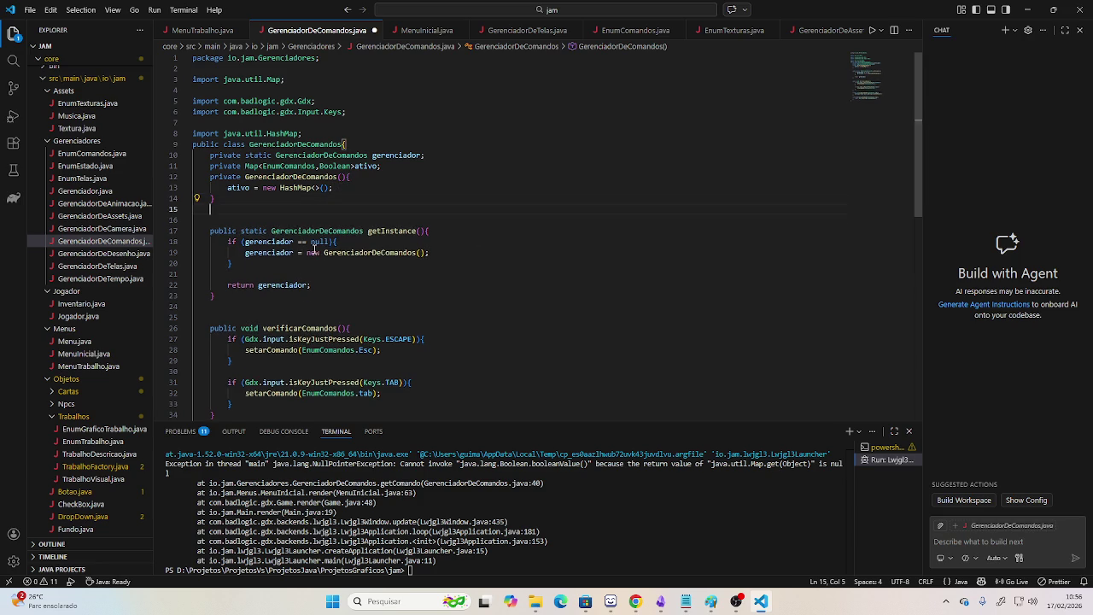
pyautogui.press('Return')
pyautogui.press('Return')
pyautogui.write('private prepararComandos(){')
pyautogui.press('Return')
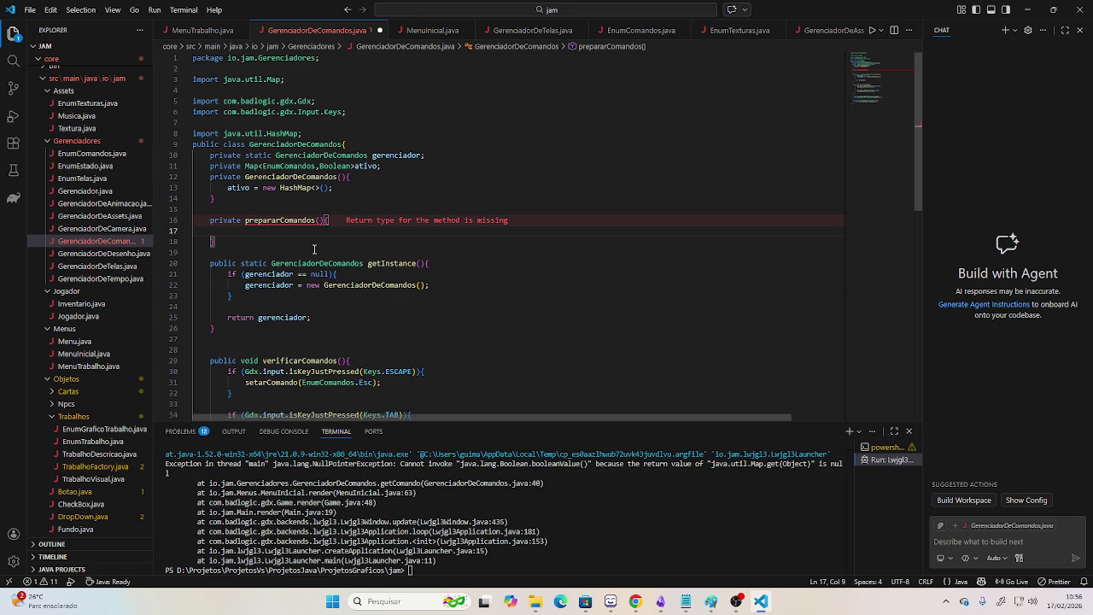
pyautogui.press('Up')
pyautogui.press('Right')
pyautogui.write('void')
pyautogui.press('Down')
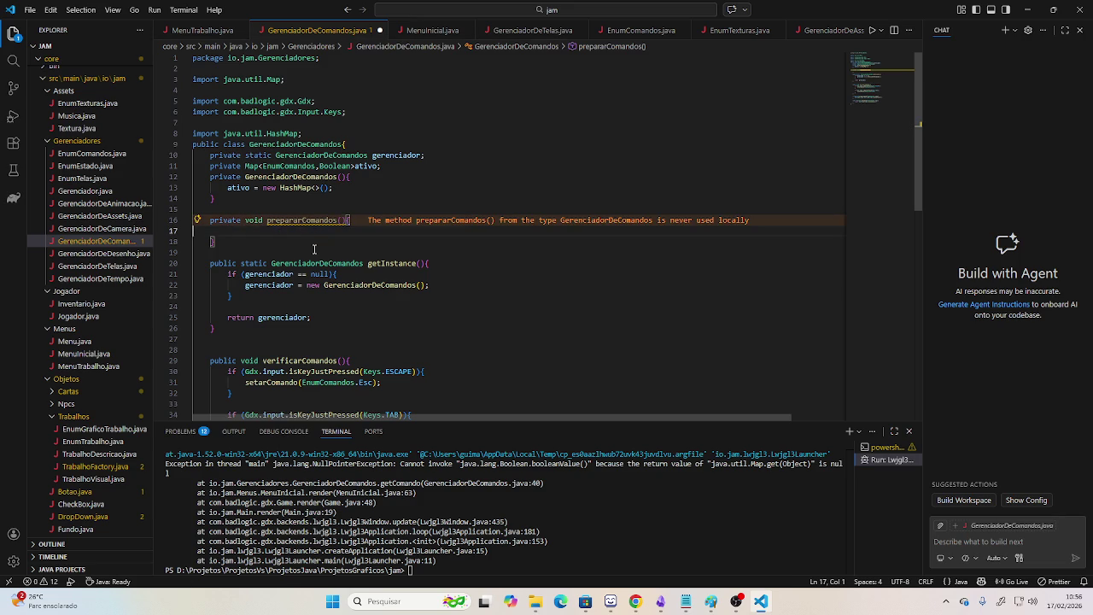
# Call prepararComandos(); from the constructor after the HashMap initialization.
pyautogui.press('Up')
pyautogui.press('Up')
pyautogui.press('Up')
pyautogui.press('Up')
pyautogui.press('End')
pyautogui.press('Return')
pyautogui.write('prep')
pyautogui.press('Return')
pyautogui.write(';')
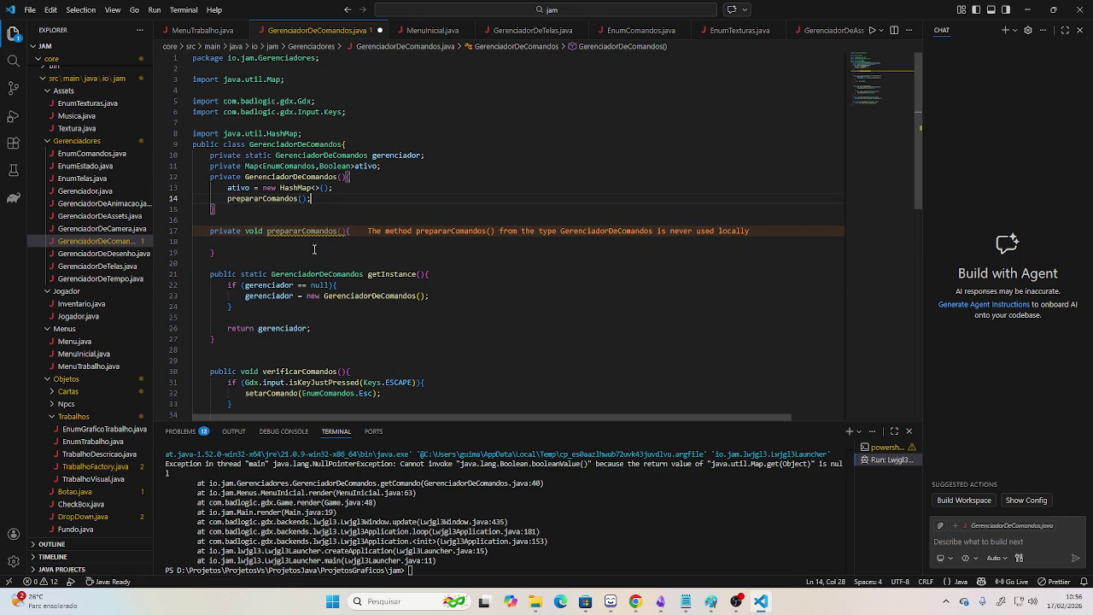
# Fill prepararComandos with ativo.put(EnumComandos.Esc, false);.
pyautogui.press('Down')
pyautogui.press('Down')
pyautogui.press('Down')
pyautogui.press('Down')
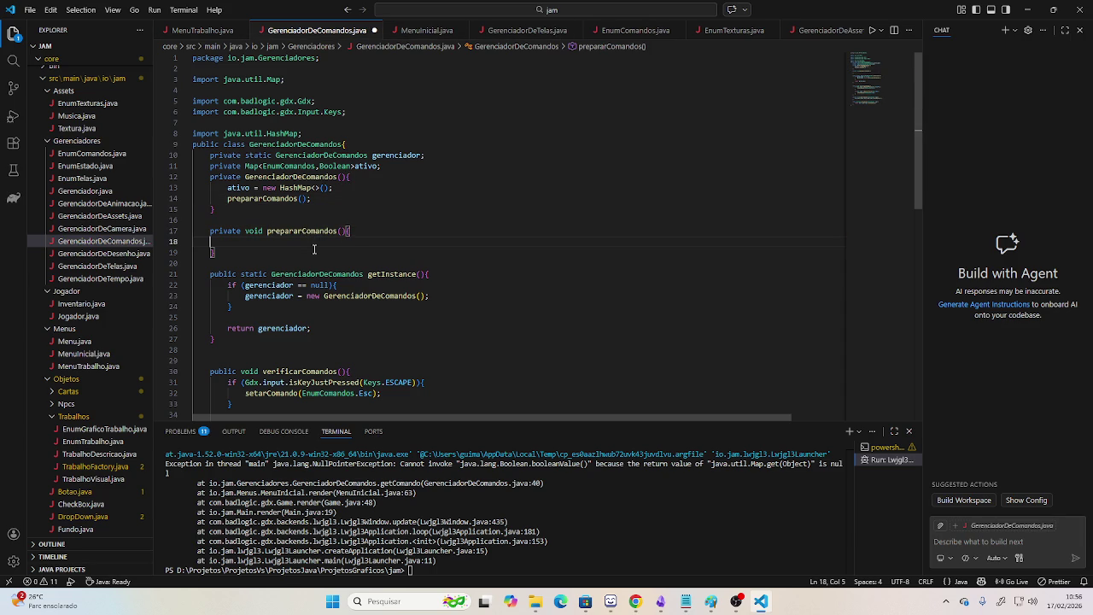
pyautogui.write('ativo.put')
pyautogui.press('Return')
pyautogui.write('Enum, null)')
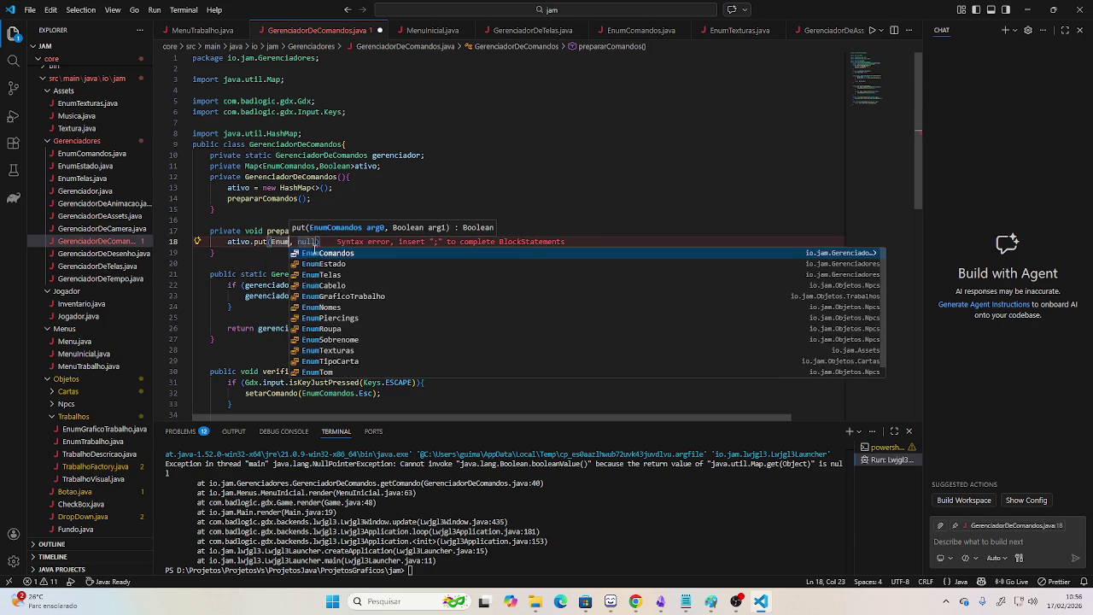
pyautogui.press('Return')
pyautogui.write('.')
pyautogui.press('Return')
pyautogui.press('Right')
pyautogui.write('false)')
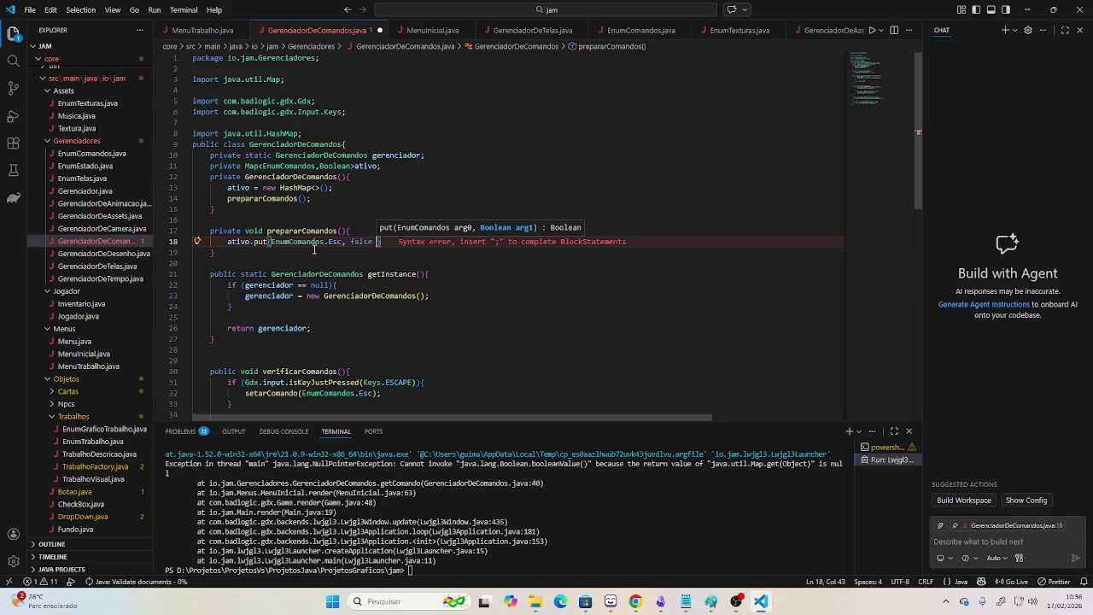
pyautogui.write(';')
pyautogui.press('Return')
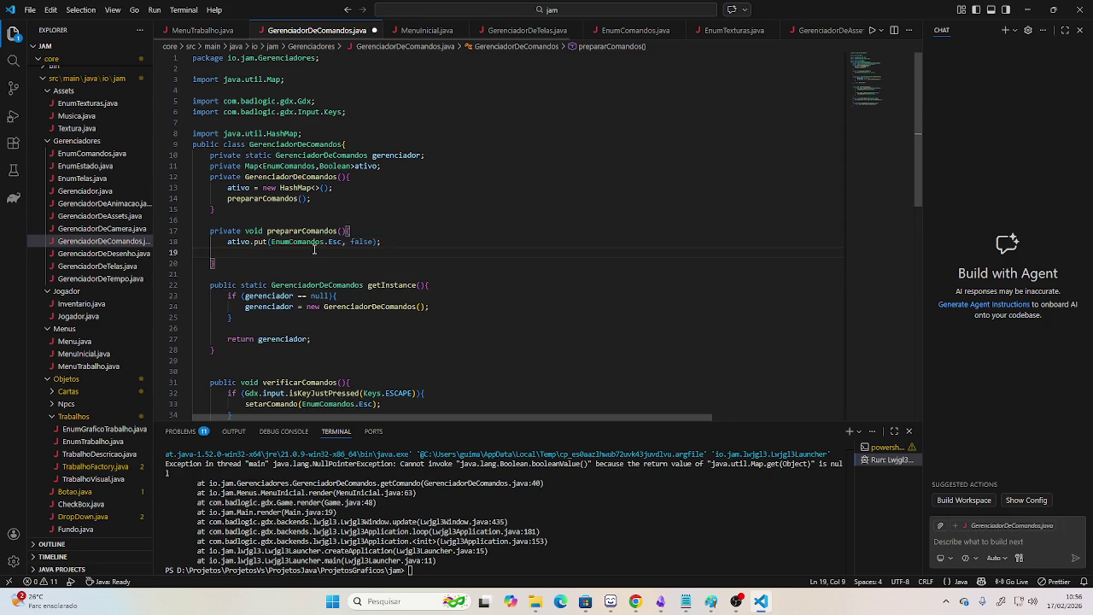
# Duplicate the put line and start replacing its Esc key with 'tab'.
pyautogui.press('Up')
pyautogui.hotkey('shift', 'End')
pyautogui.hotkey('ctrl', 'c')
pyautogui.press('Down')
pyautogui.hotkey('ctrl', 'v')
pyautogui.press('Left')
pyautogui.press('Left')
pyautogui.press('Left')
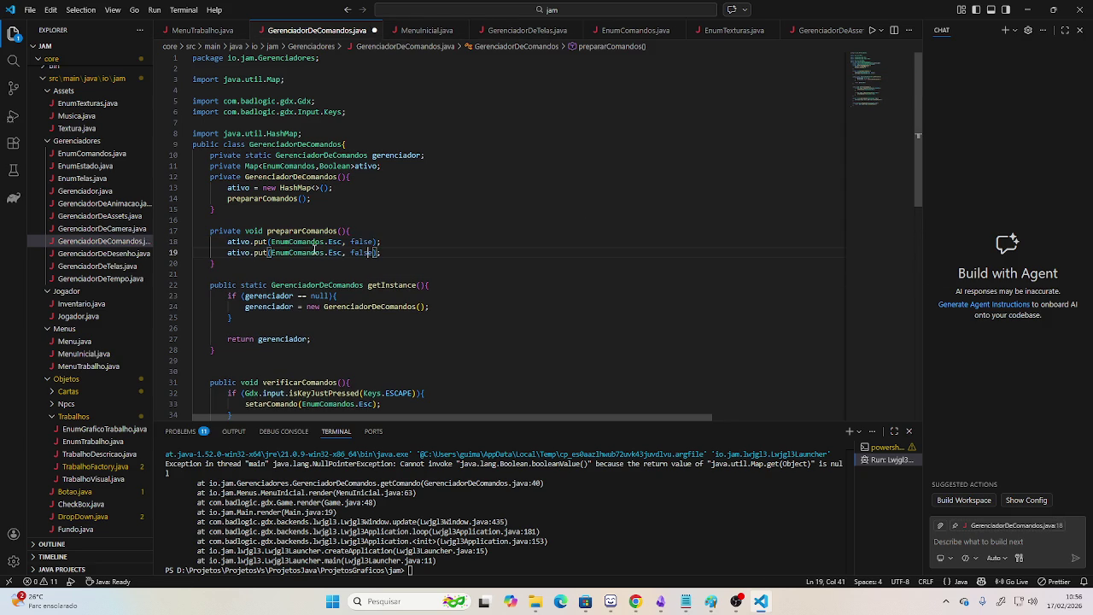
pyautogui.press('Left')
pyautogui.press('Left')
pyautogui.press('Left')
pyautogui.press('BackSpace')
pyautogui.press('BackSpace')
pyautogui.press('BackSpace')
pyautogui.write('t')
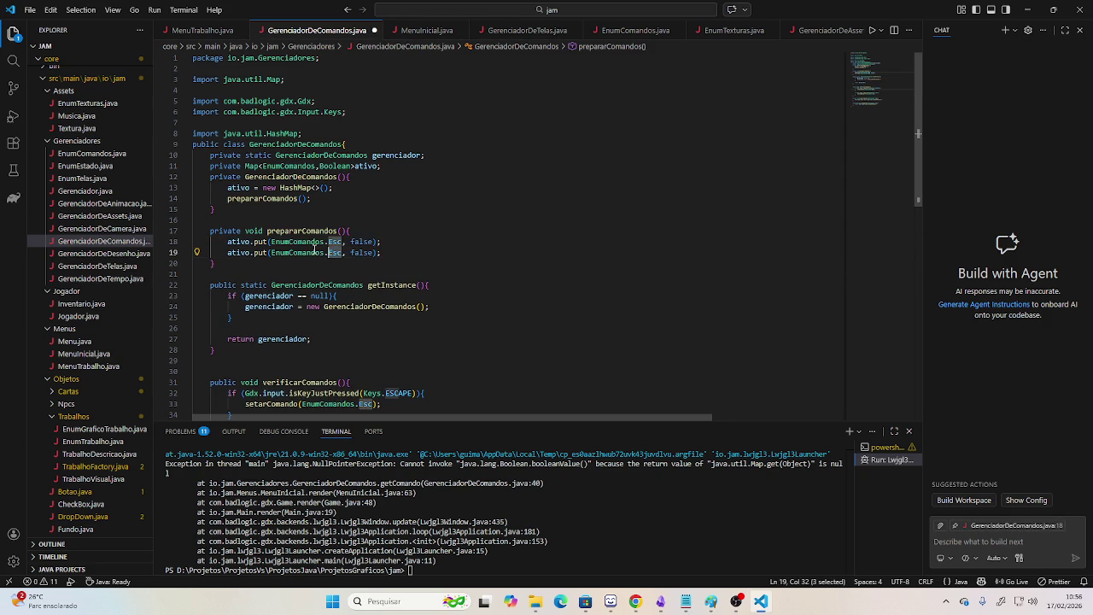